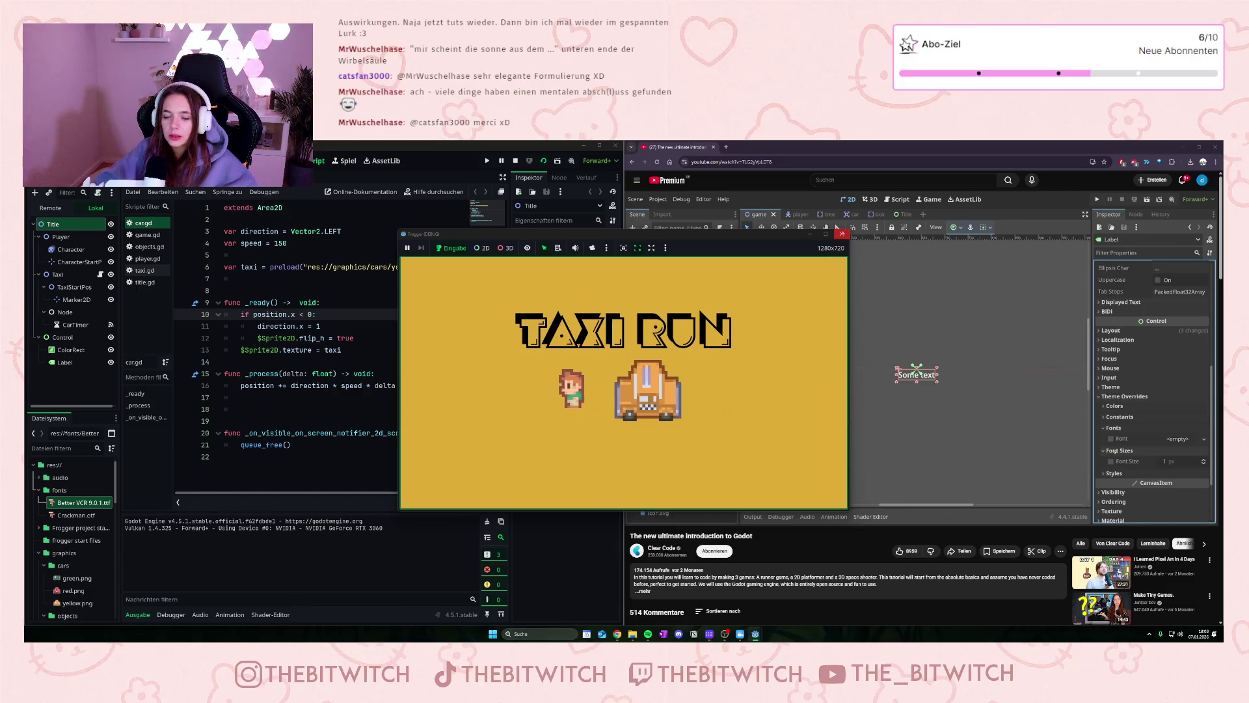
Step: Stop the running Taxi Run game and pause the tutorial video to return to car.gd
click(842, 234)
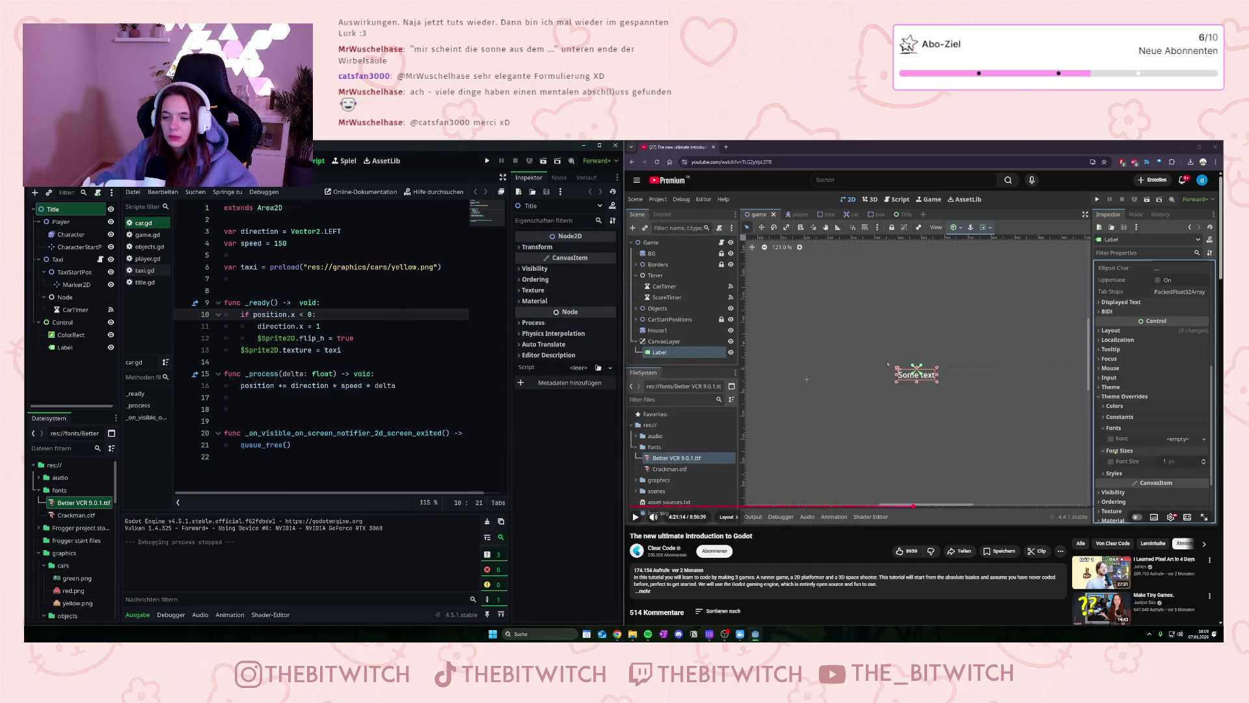
click(857, 387)
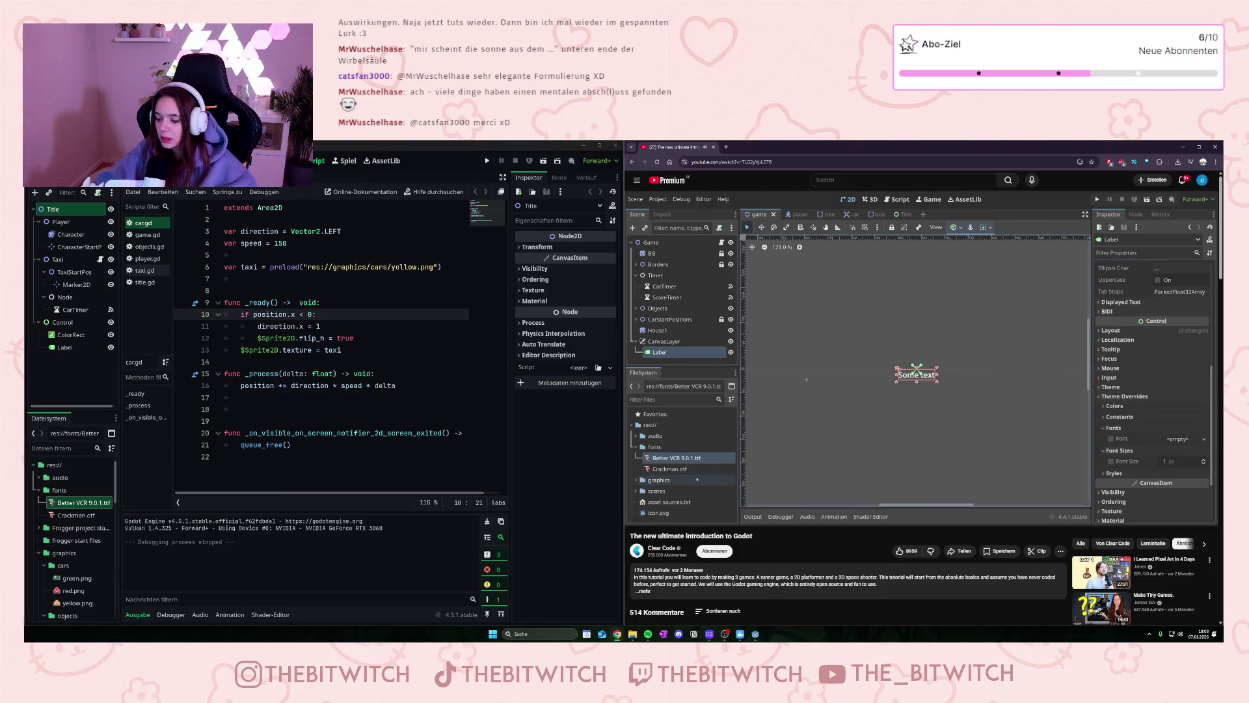
drag(671, 458, 671, 462)
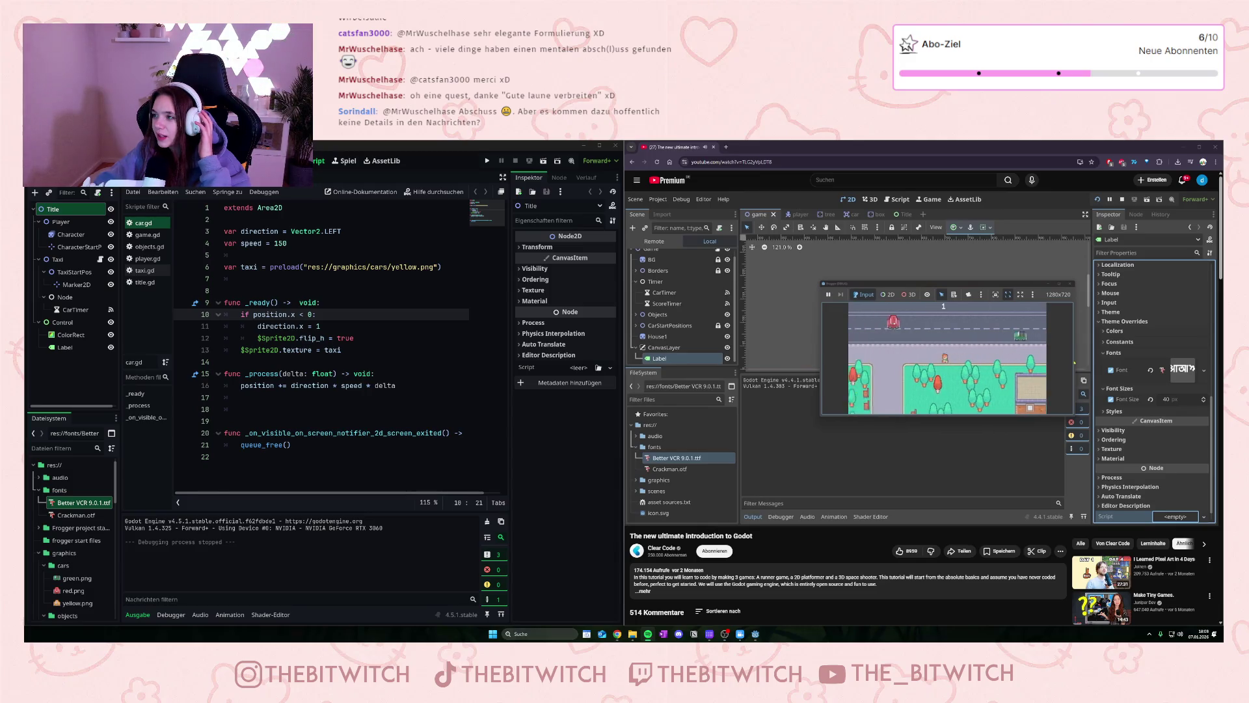
Step: Pause the YouTube tutorial while it shows the tutor's Frogger-style game running
click(979, 357)
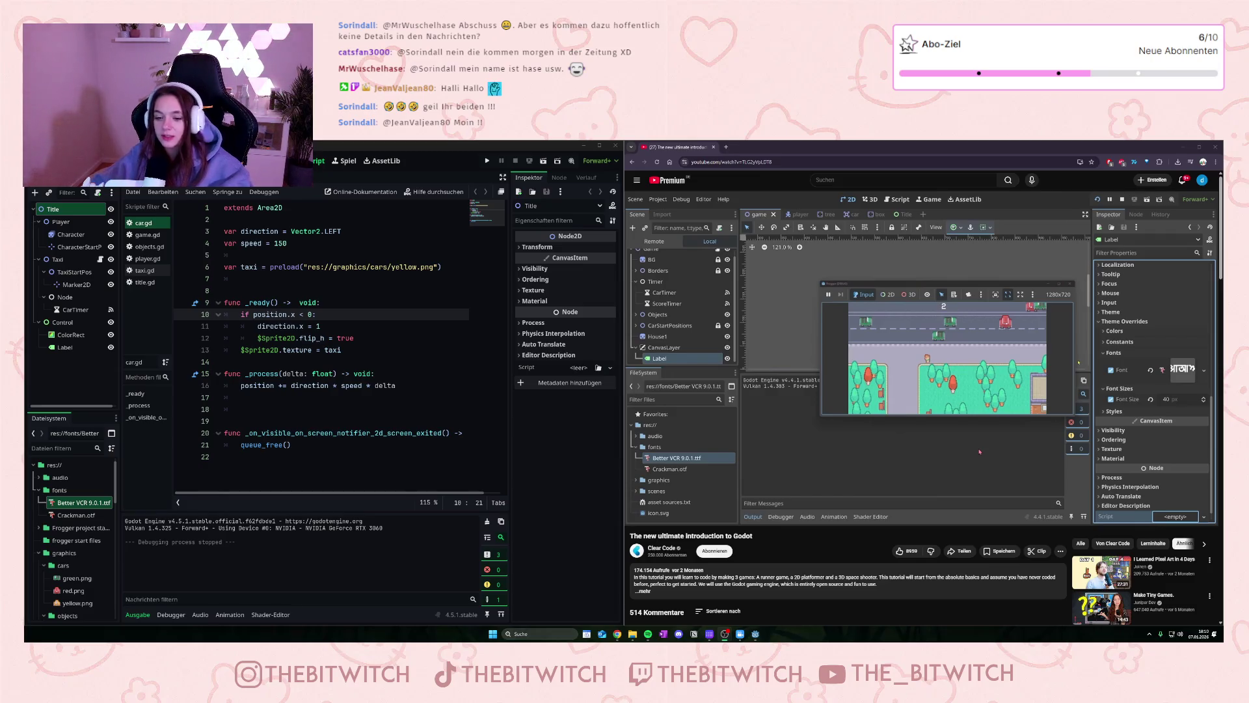
Step: Resume the tutorial, skip ahead five seconds, and play on through the car-dodging gameplay
click(892, 427)
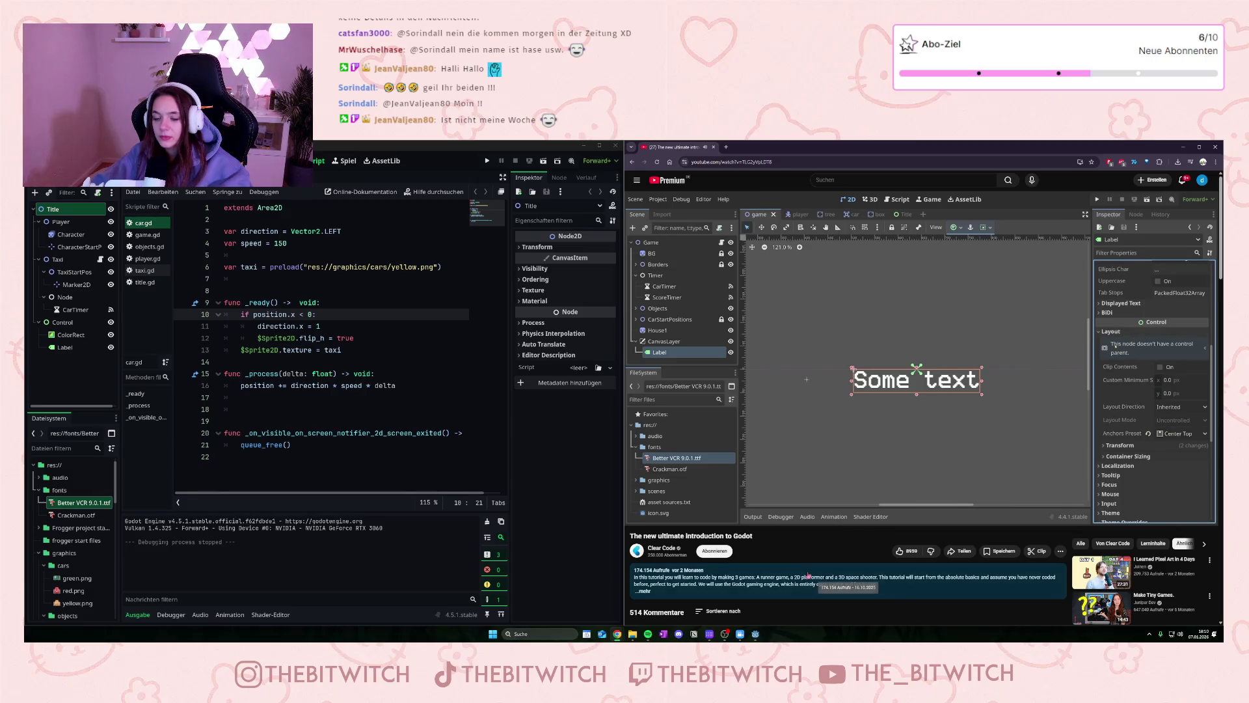
mouse_move(926, 501)
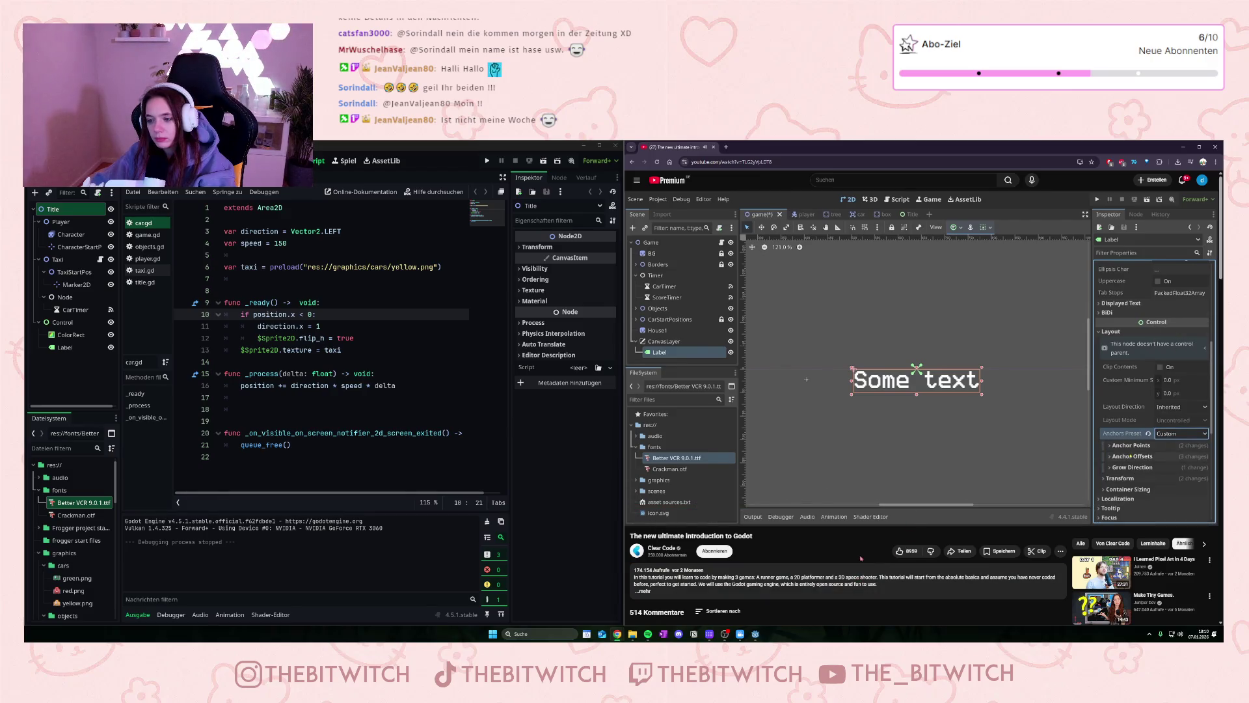
click(888, 492)
click(888, 493)
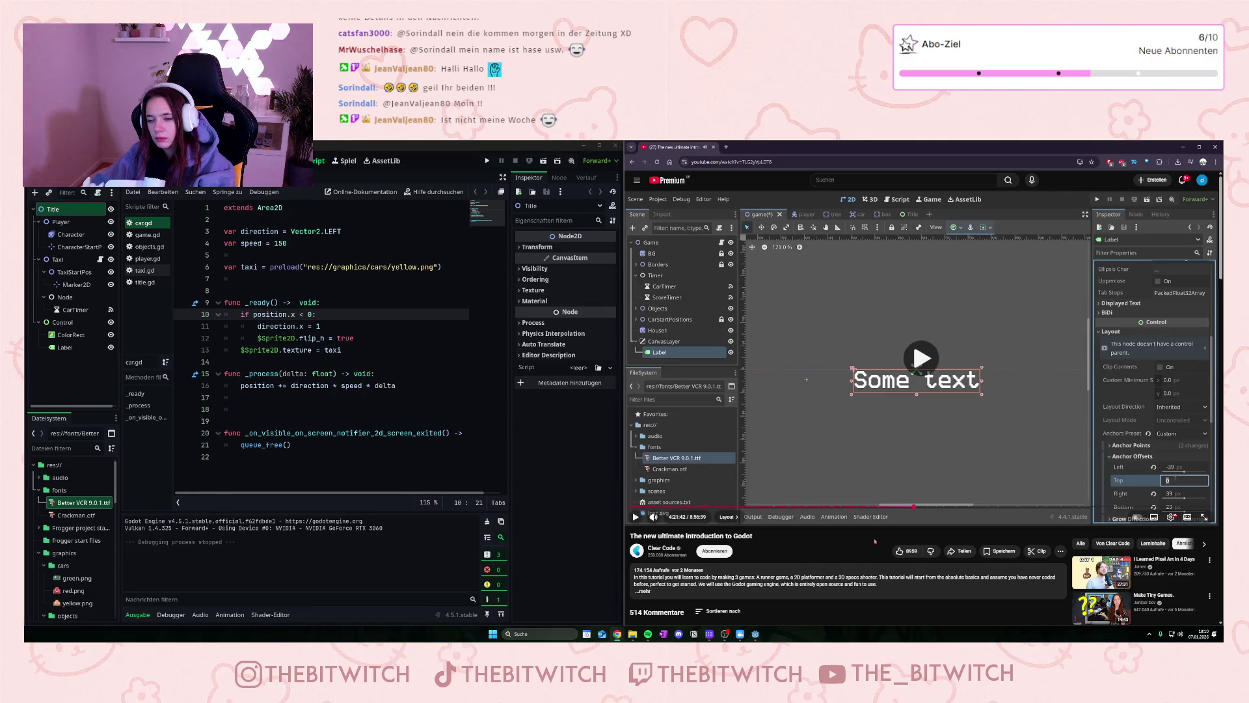
key(Right)
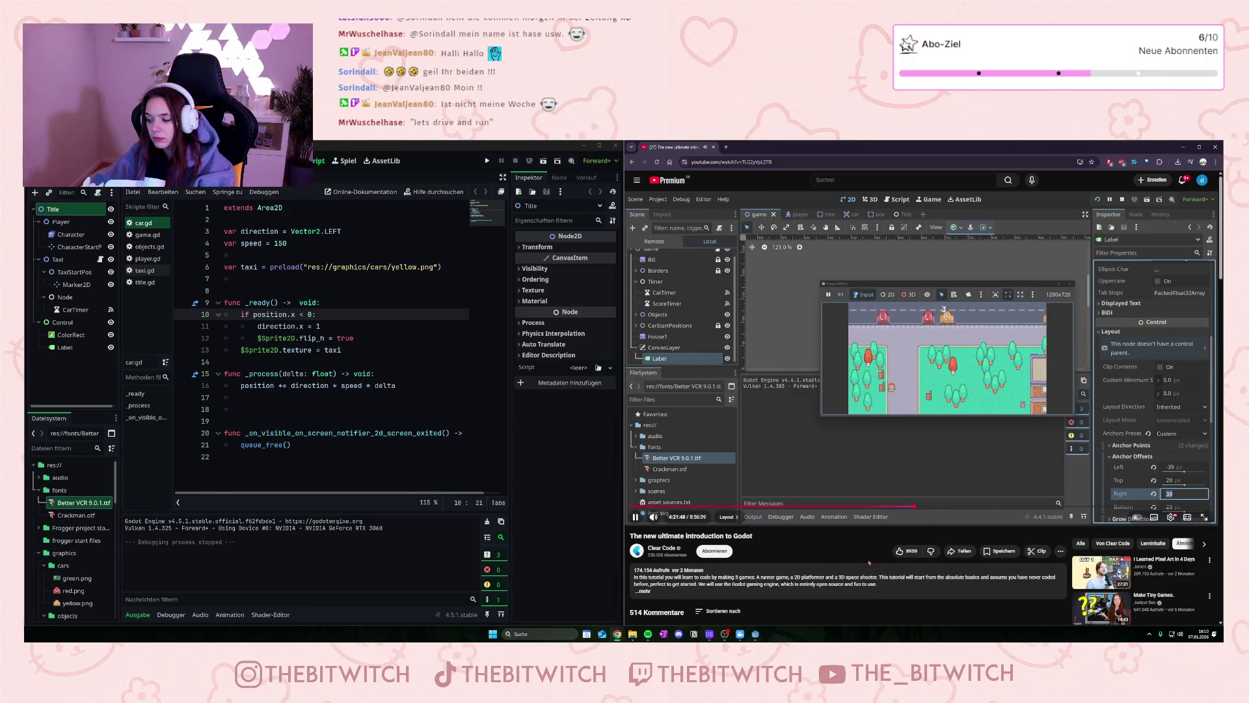
click(950, 427)
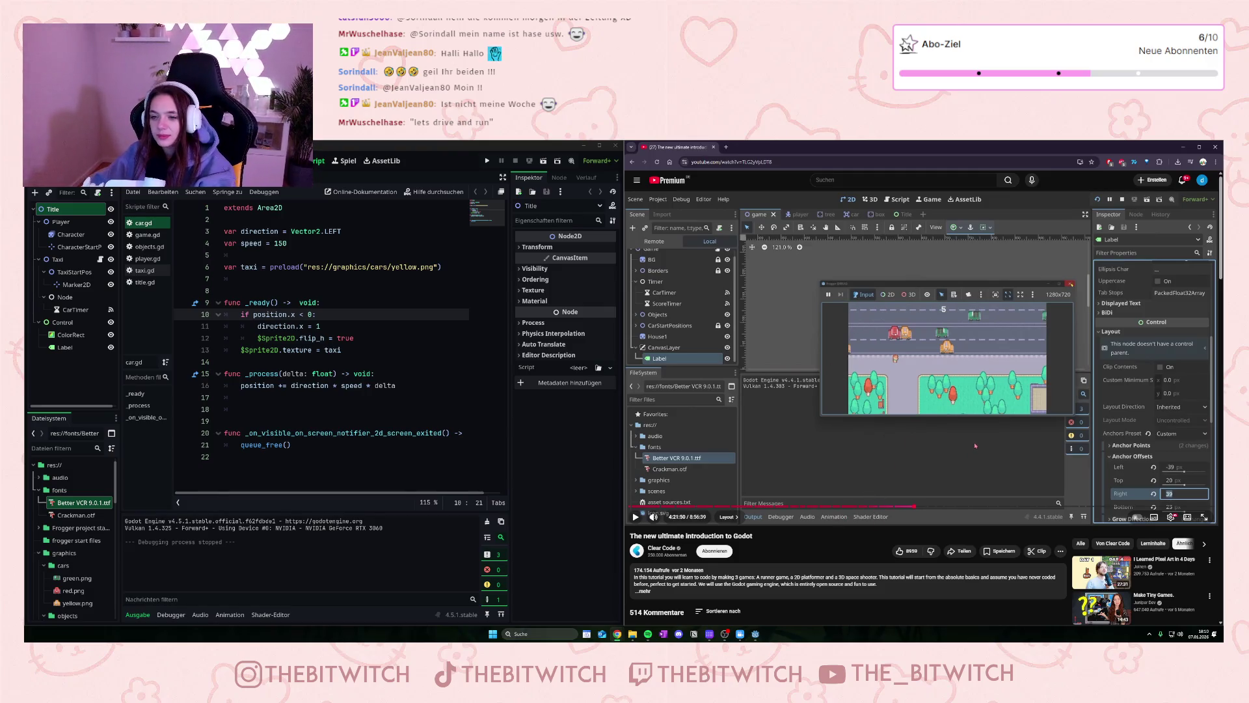
click(912, 341)
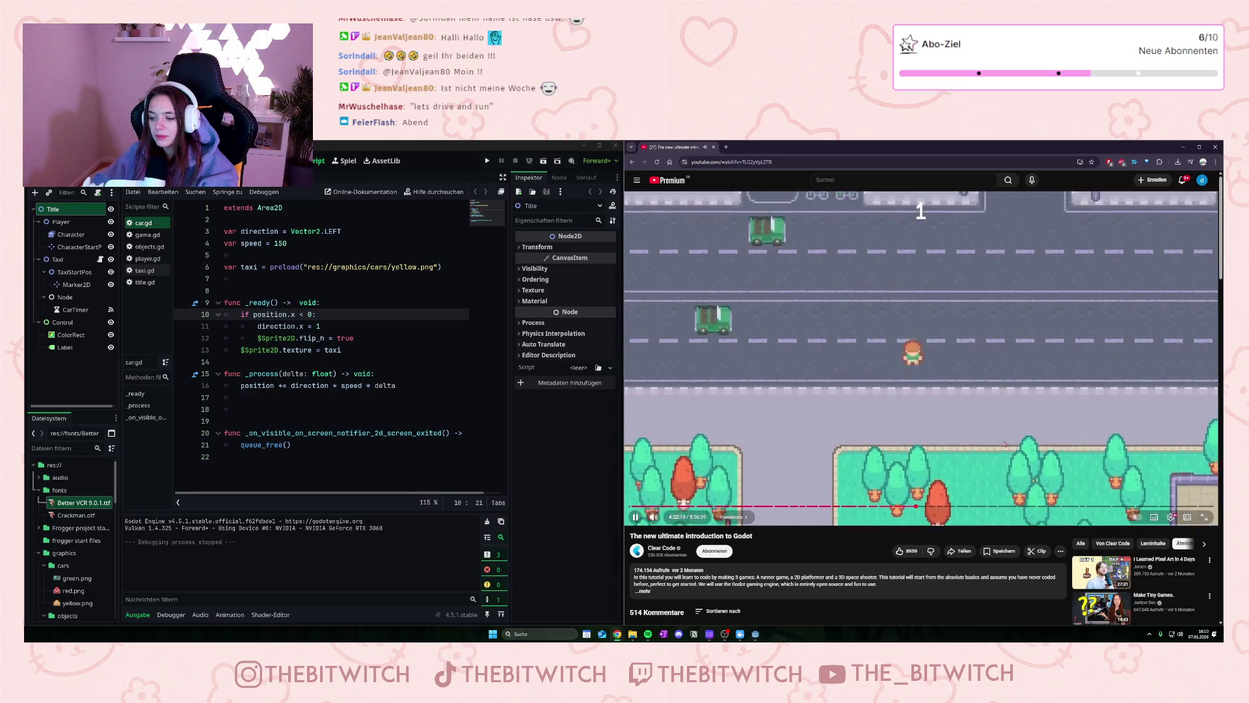
Step: Pause and resume the tutorial's gameplay demo until the Transition section begins
click(1013, 443)
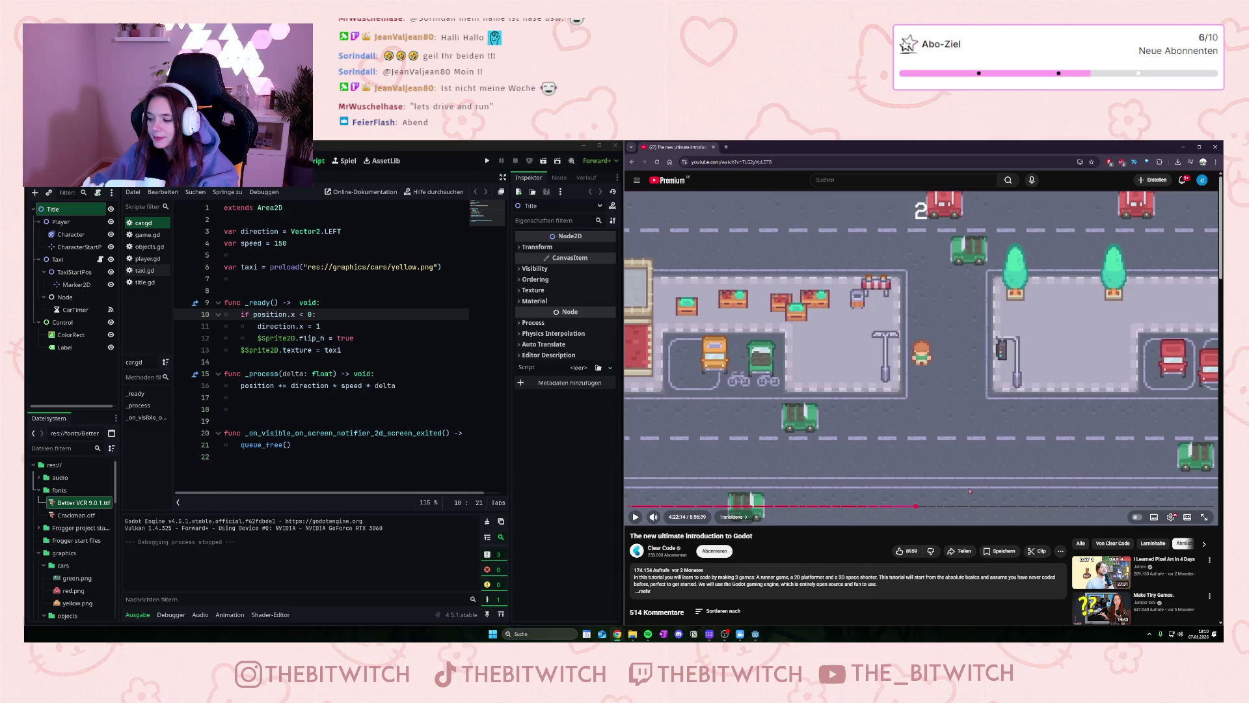
click(923, 430)
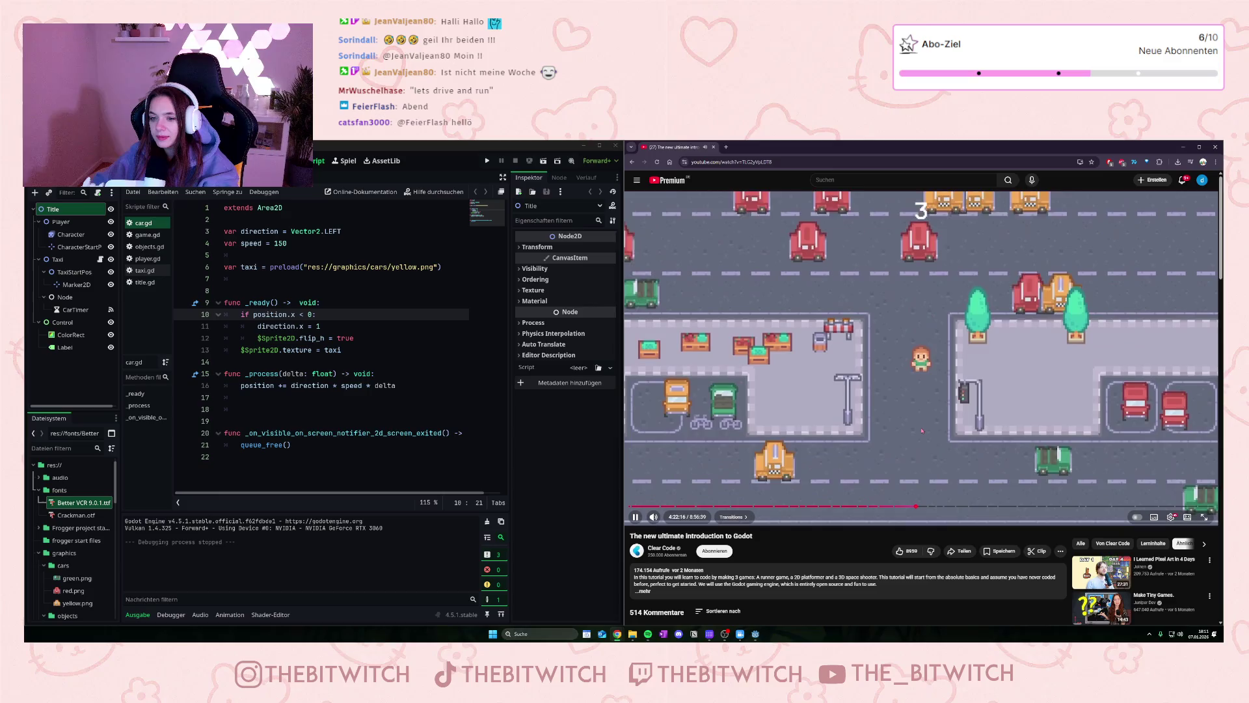
click(939, 412)
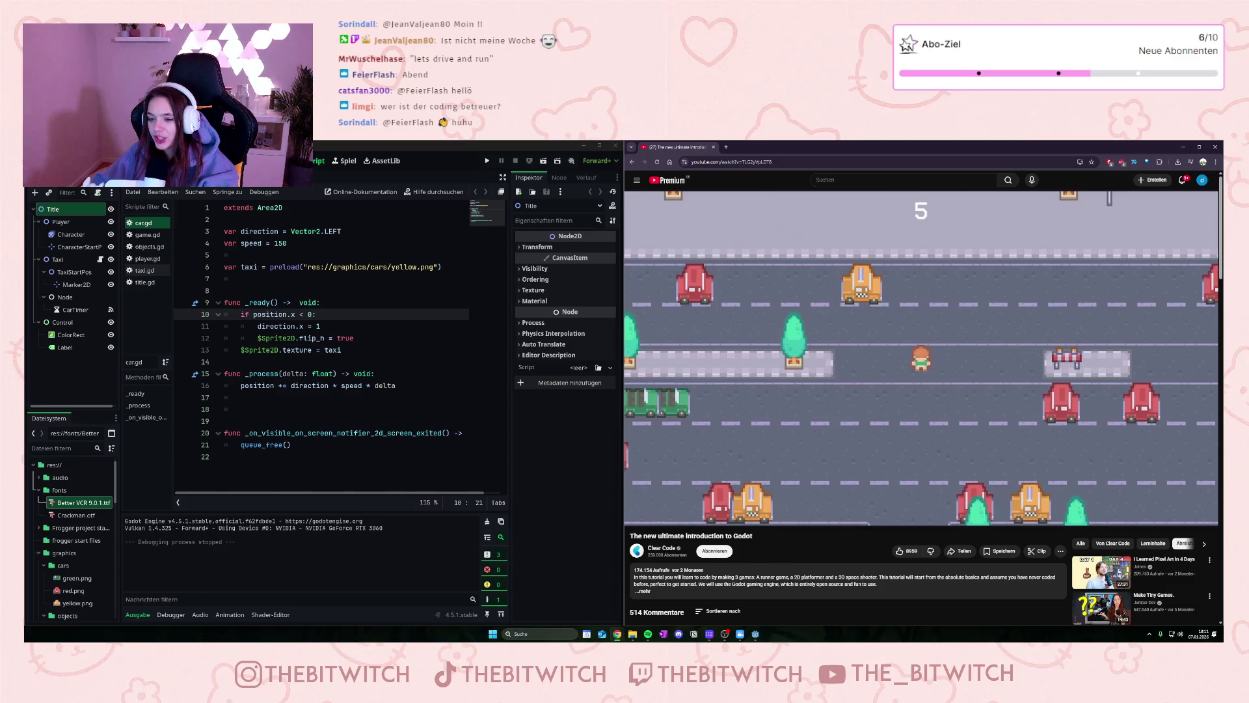
mouse_move(1078, 393)
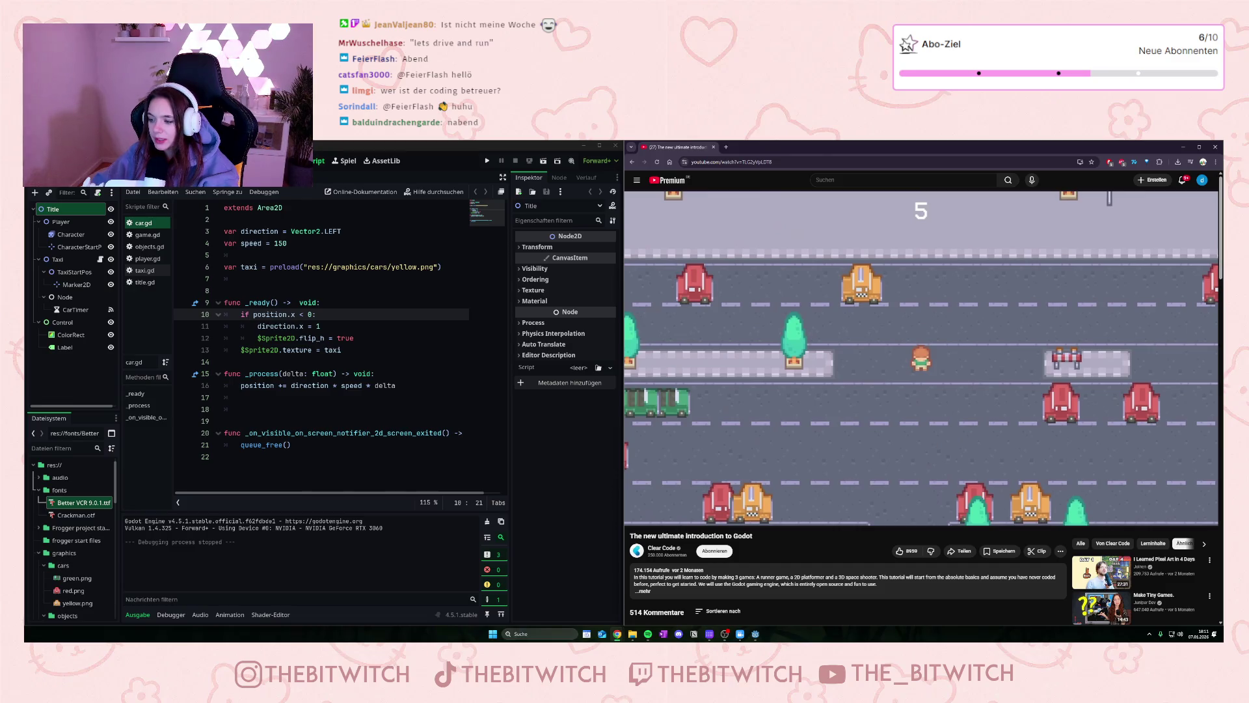
mouse_move(972, 439)
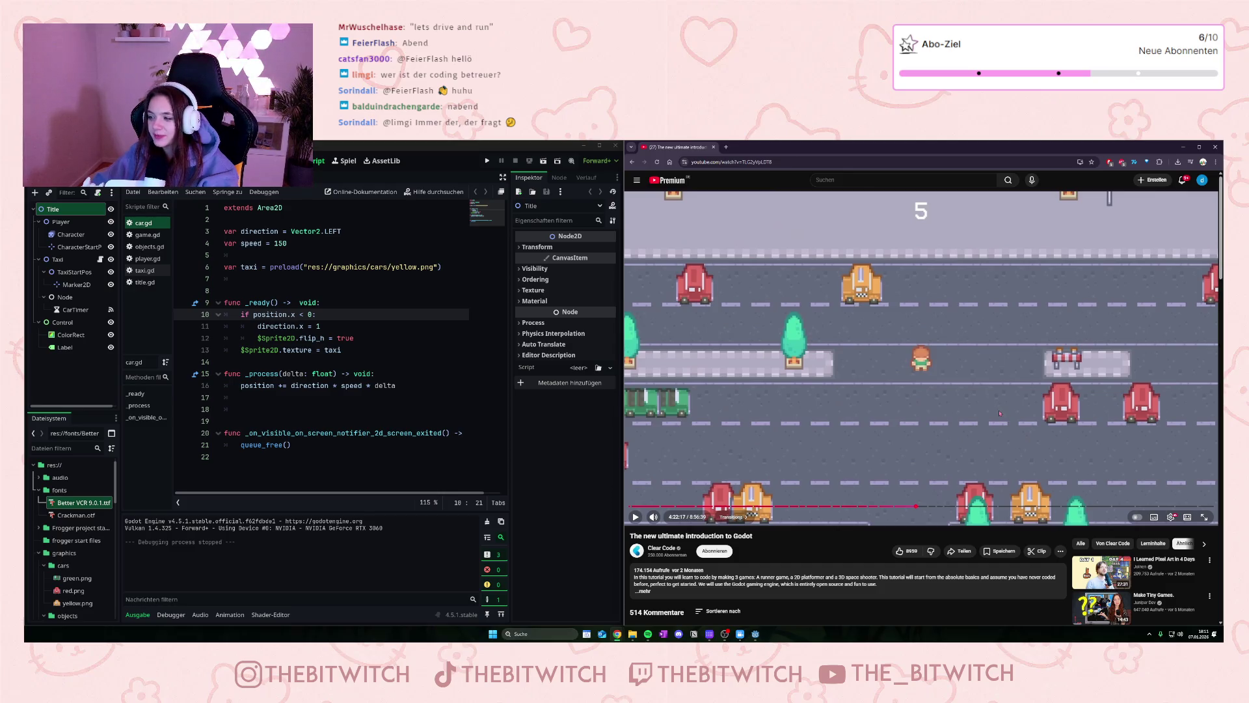
click(924, 400)
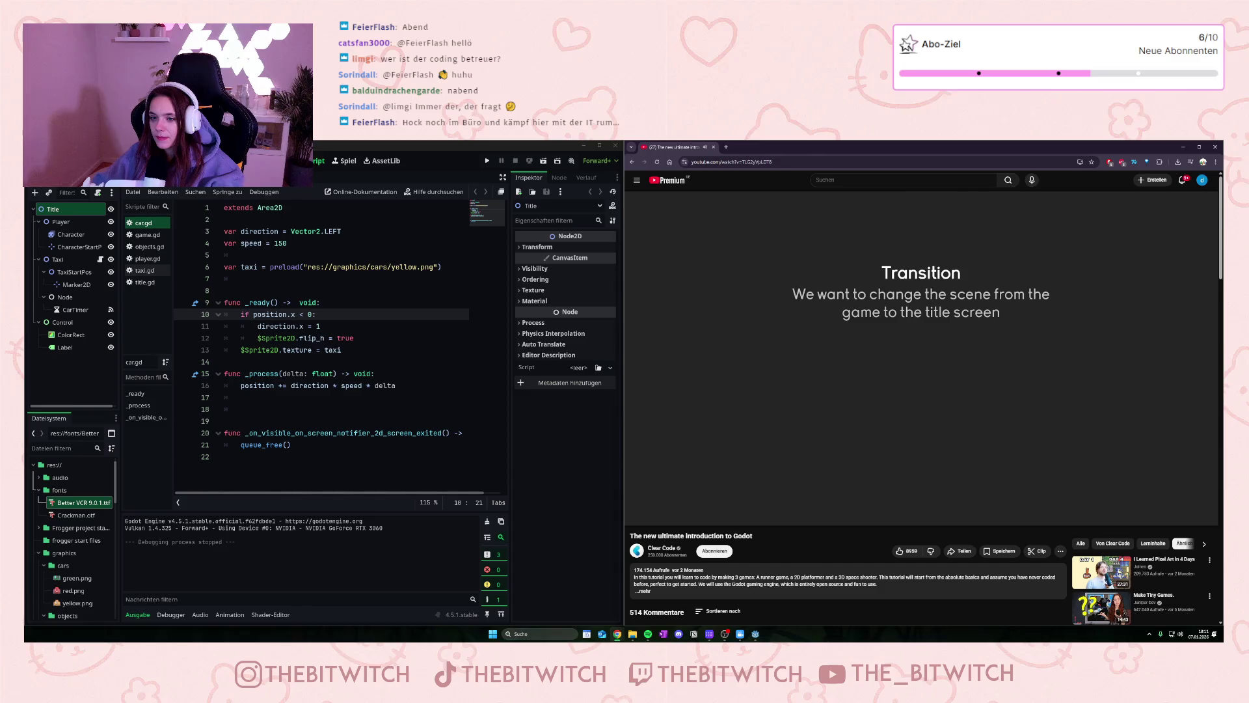
Step: Pause the tutorial on the score information slide of the Transition section
mouse_move(833, 322)
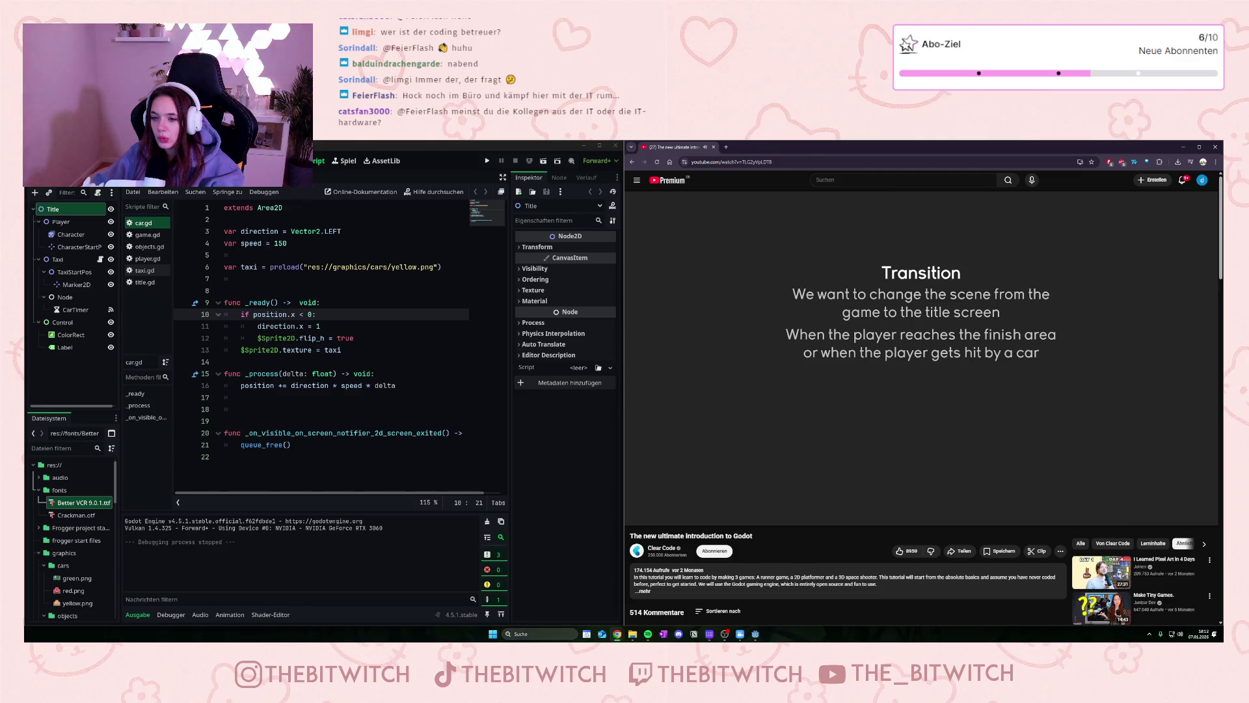
mouse_move(871, 410)
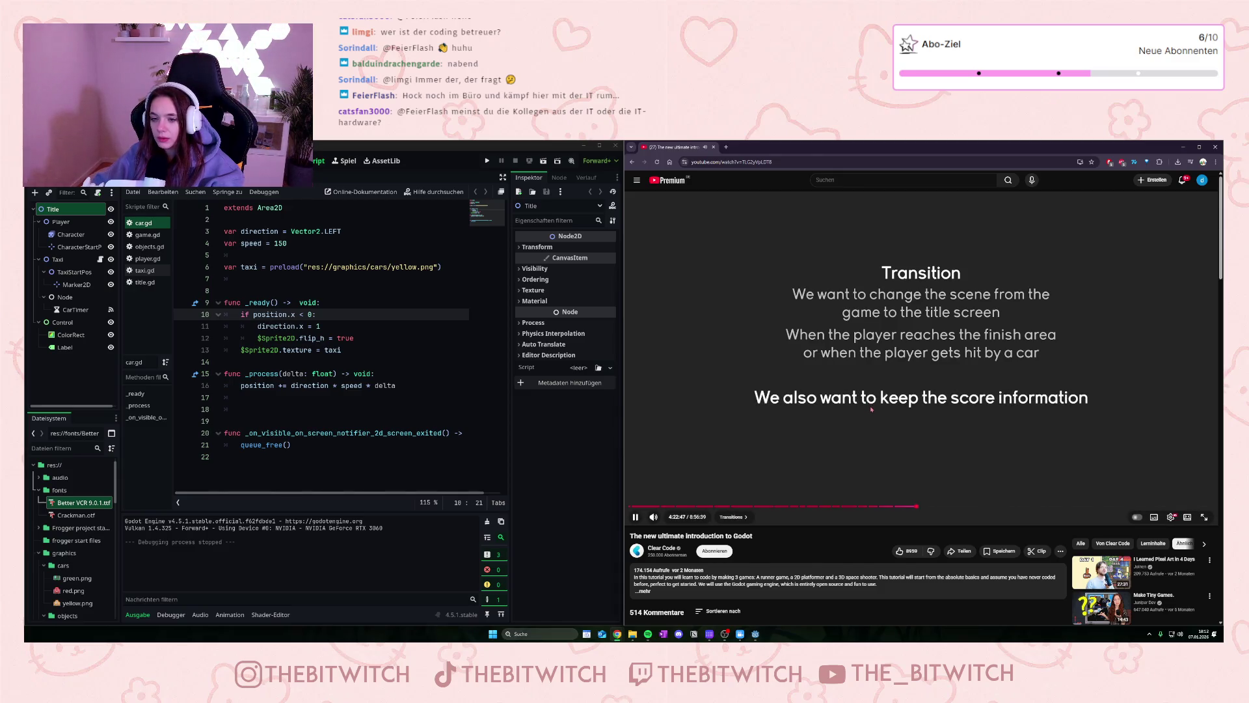
click(805, 351)
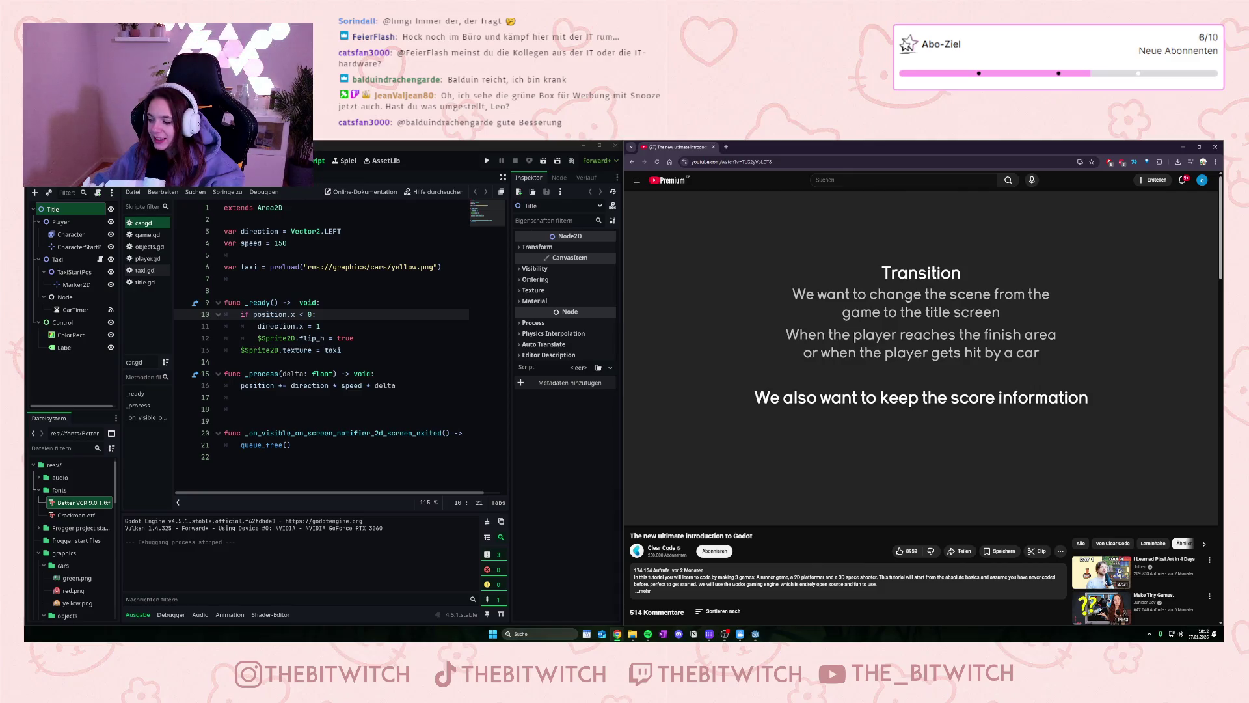
Step: Open the local game.gd script and scroll down to the finish-area handler
mouse_move(1008, 453)
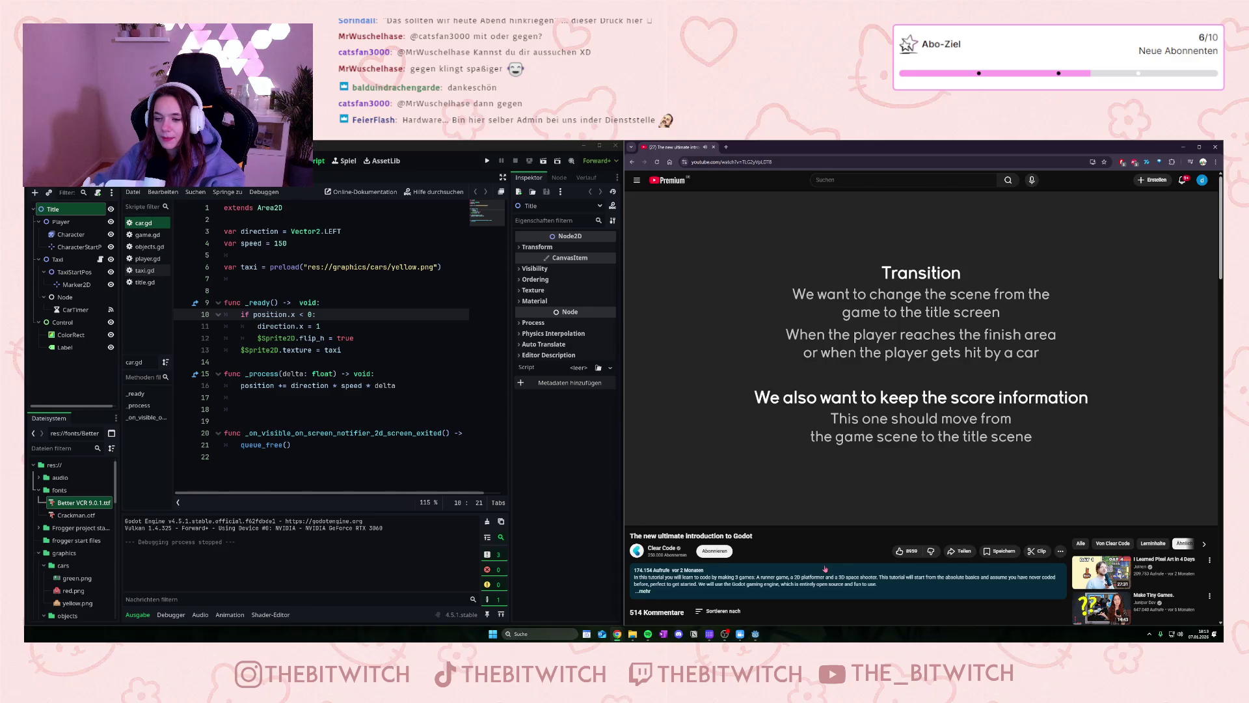
mouse_move(874, 438)
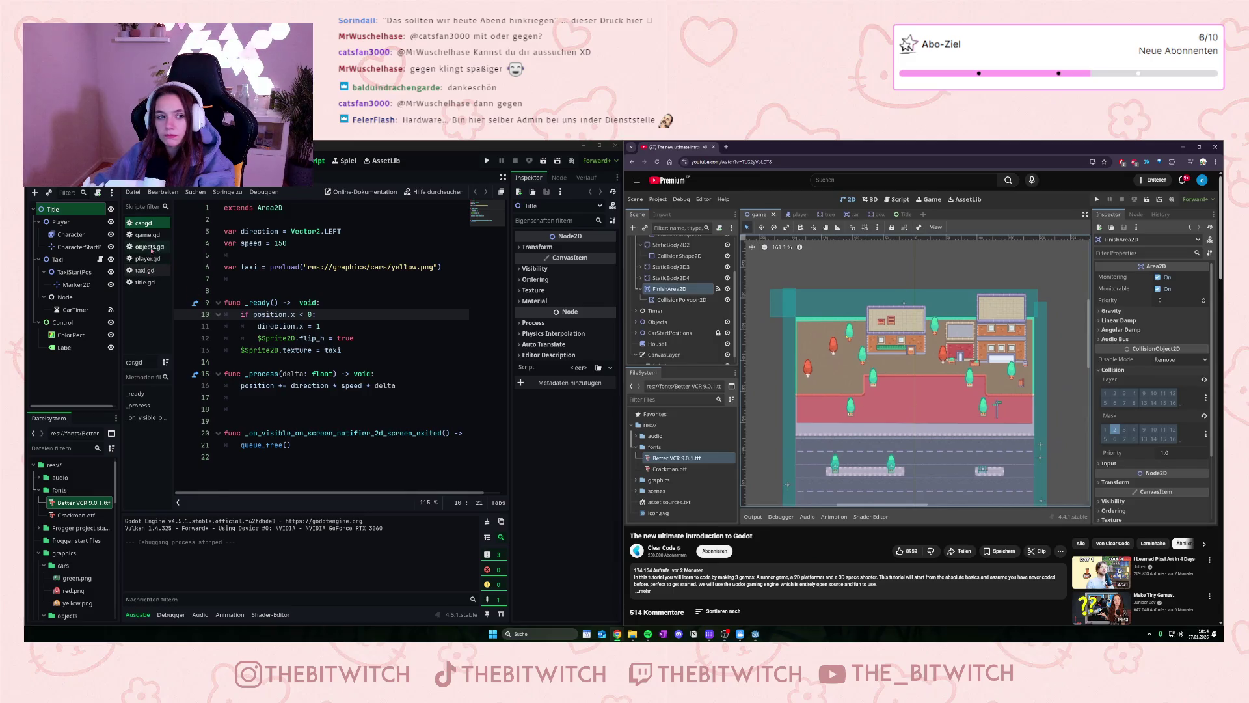
click(147, 234)
scroll(362, 363, down, 2)
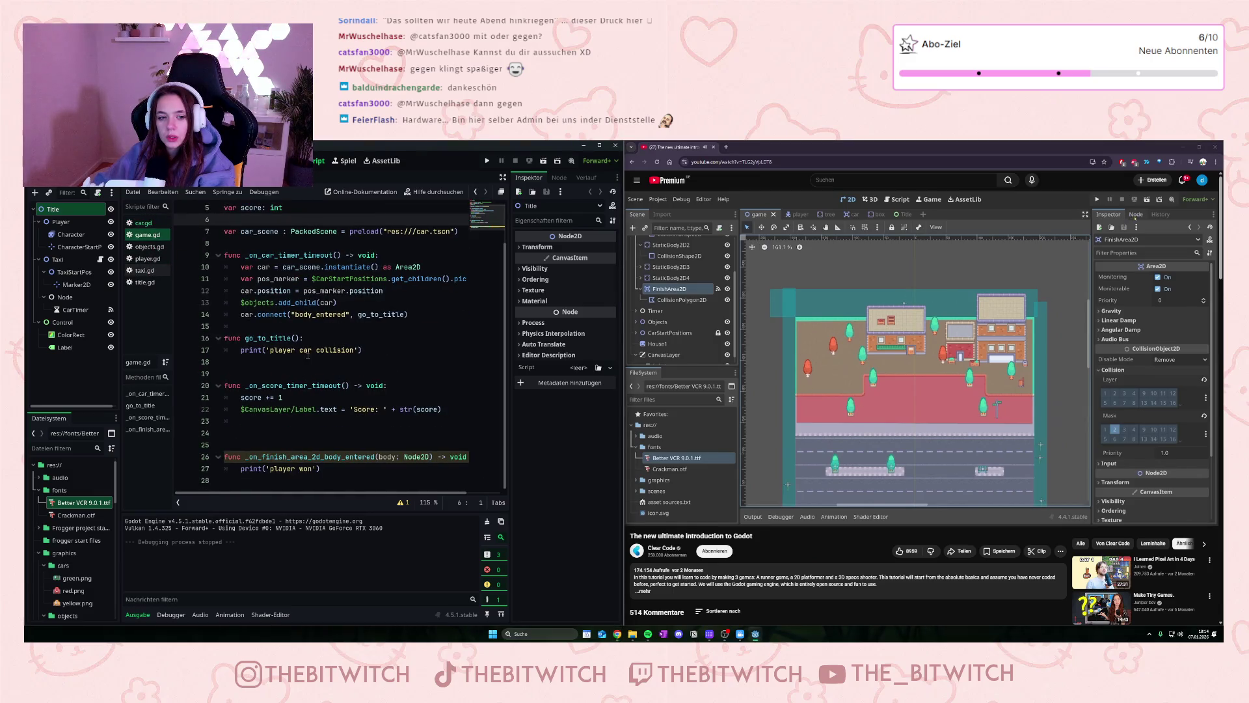
drag(320, 469, 240, 468)
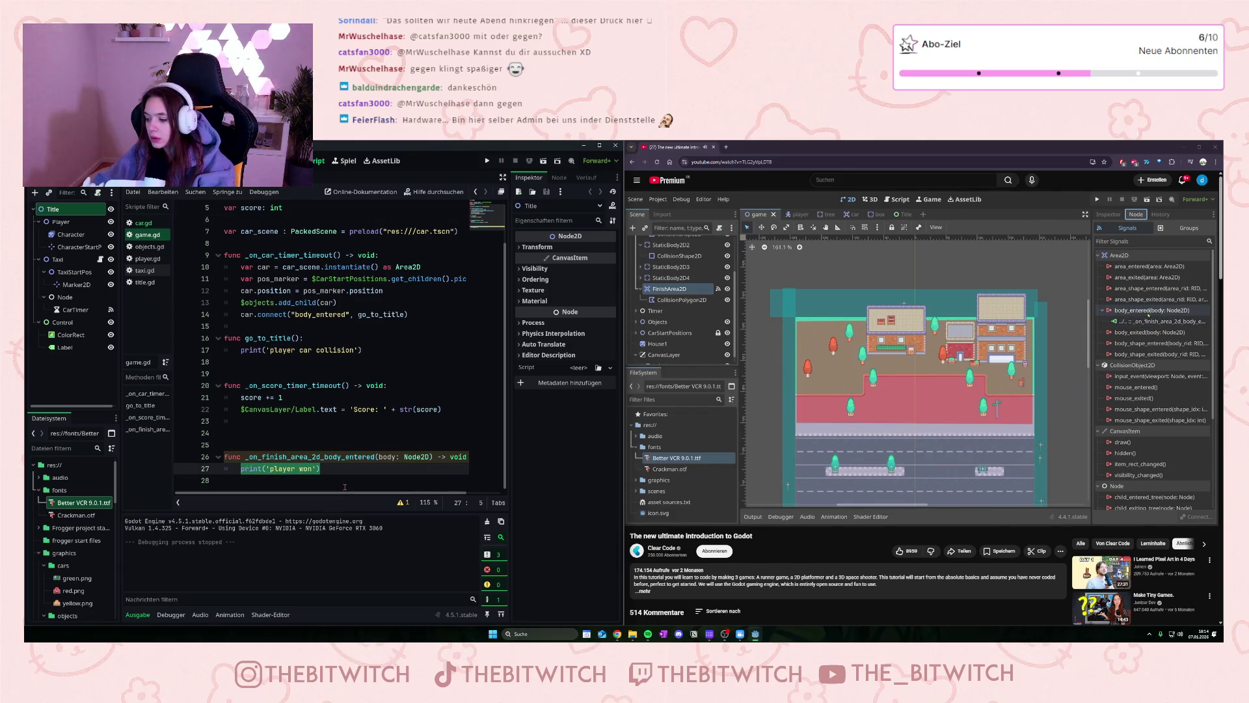
click(947, 406)
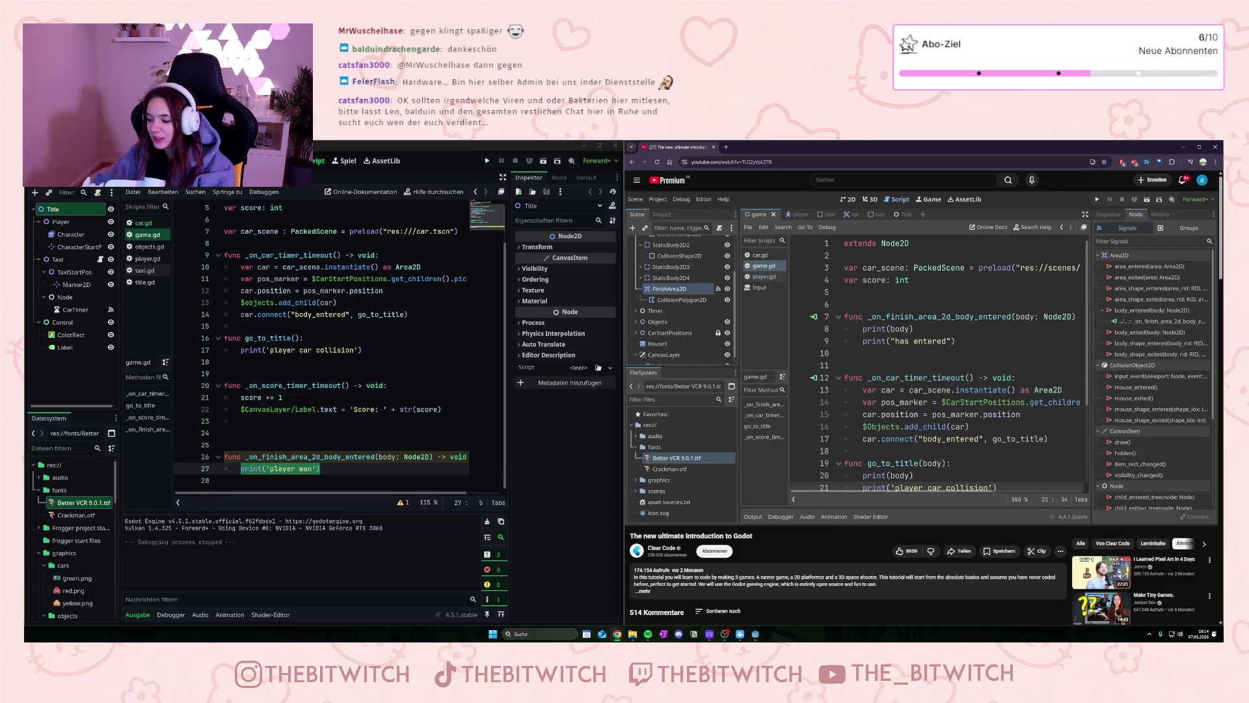
mouse_move(944, 425)
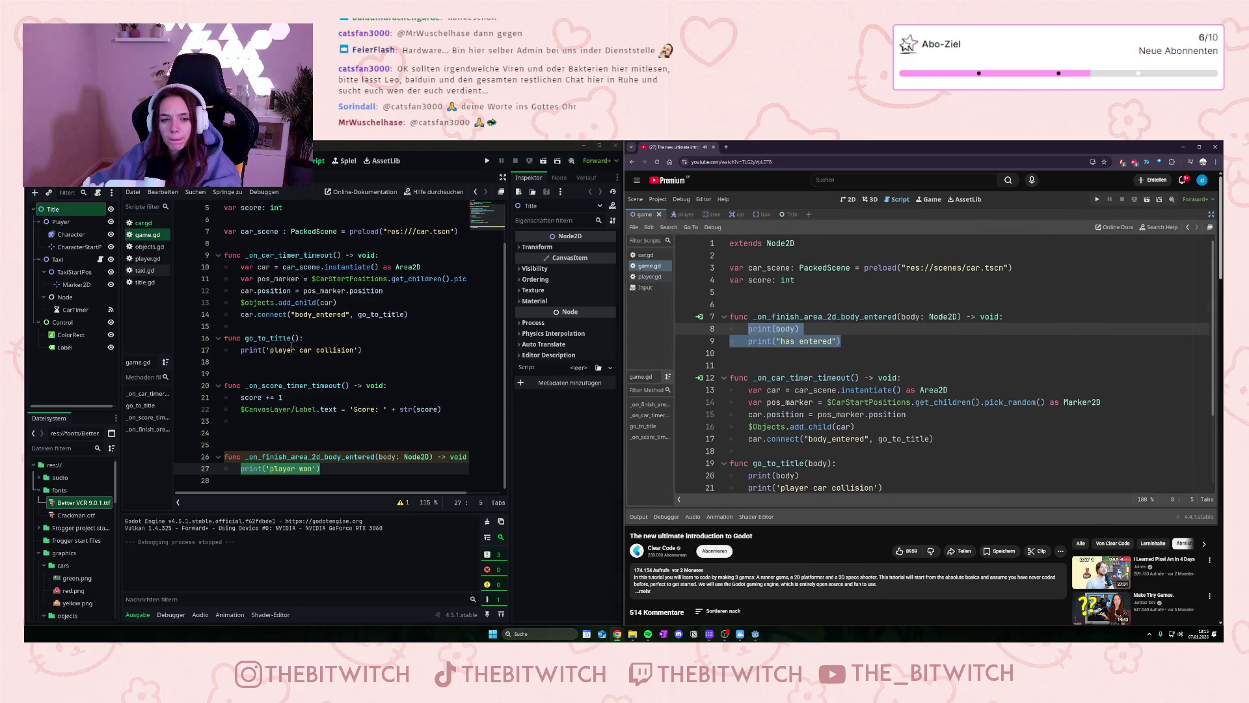
scroll(328, 448, up, 2)
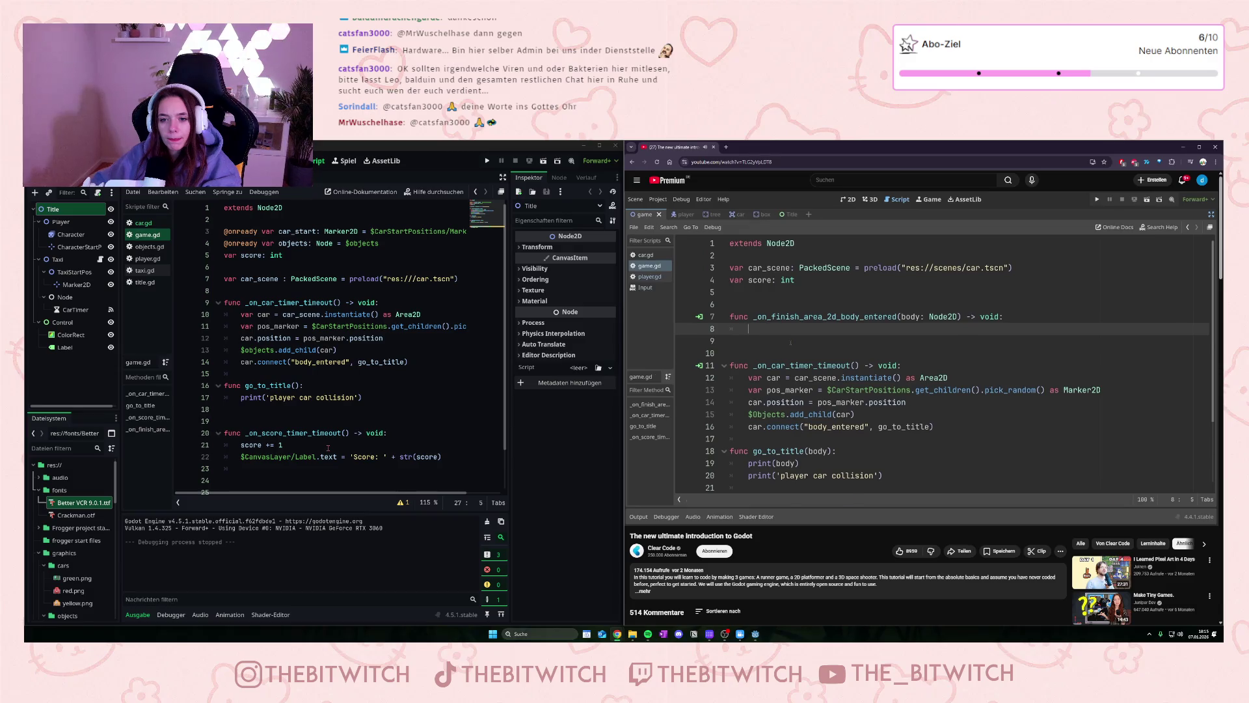
Step: Replace print('player won') on line 27 with get_tree().change_scene_to_file() using autocomplete
scroll(328, 447, down, 2)
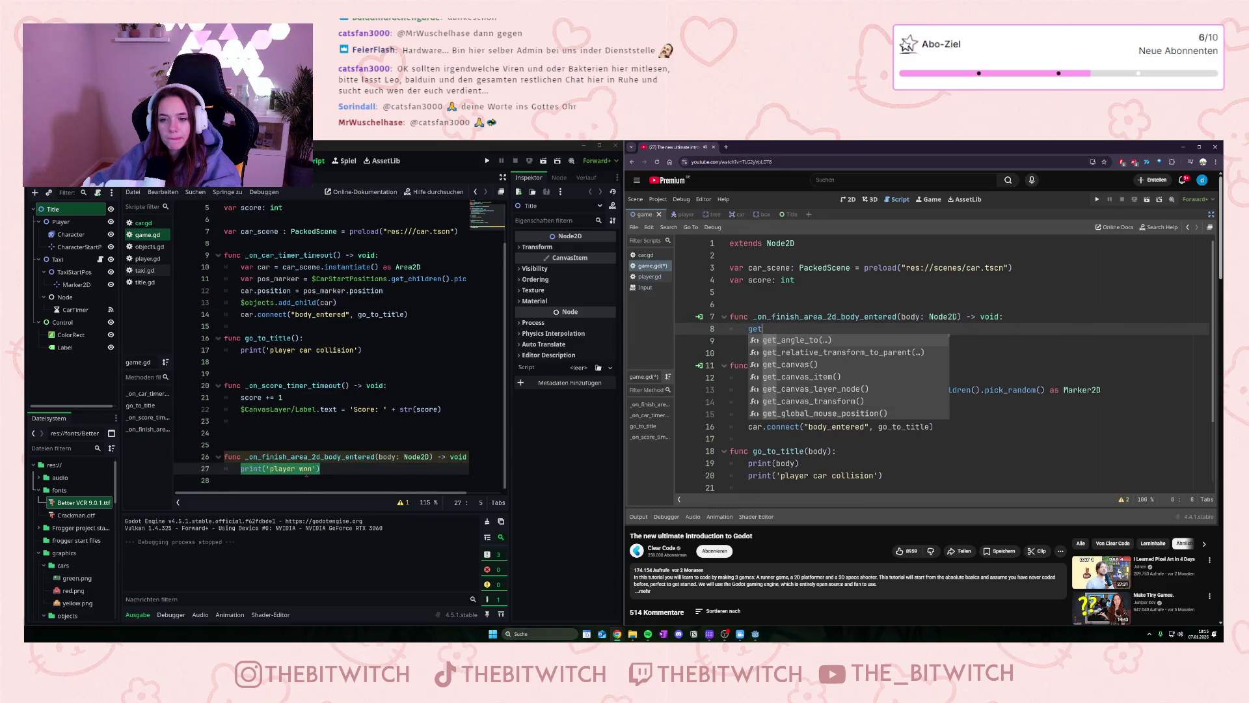
click(323, 470)
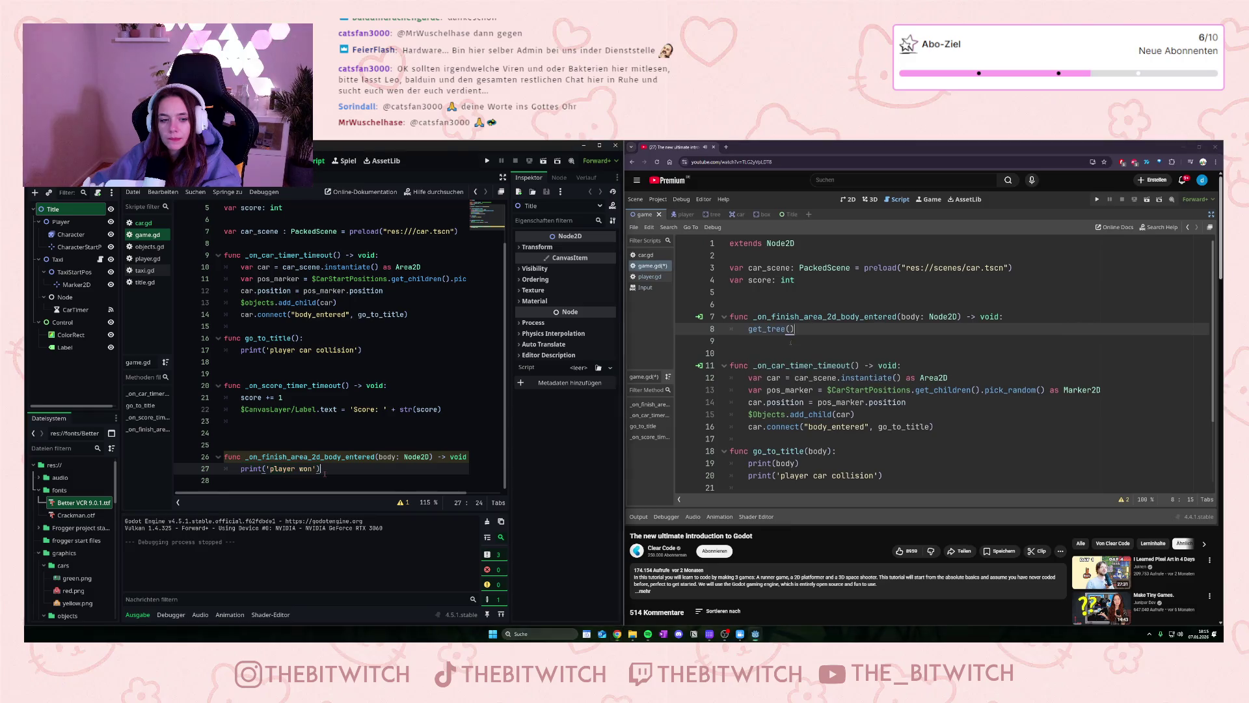
drag(325, 470, 240, 471)
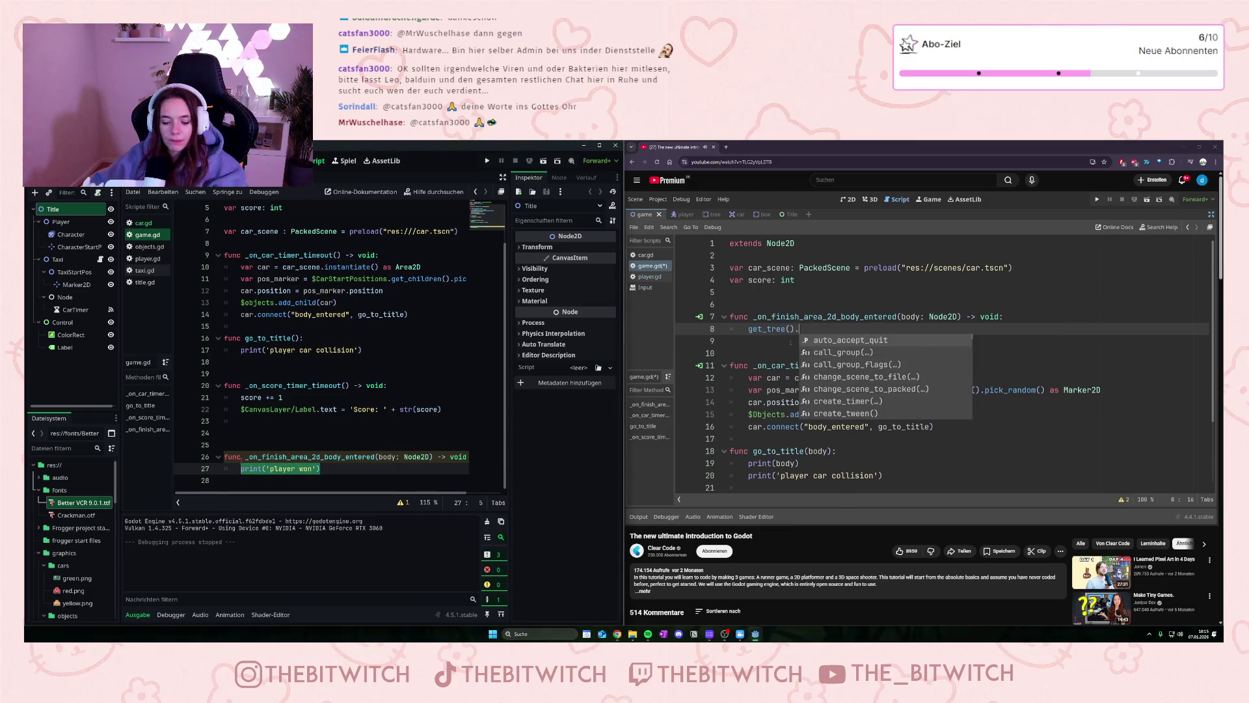
text(get)
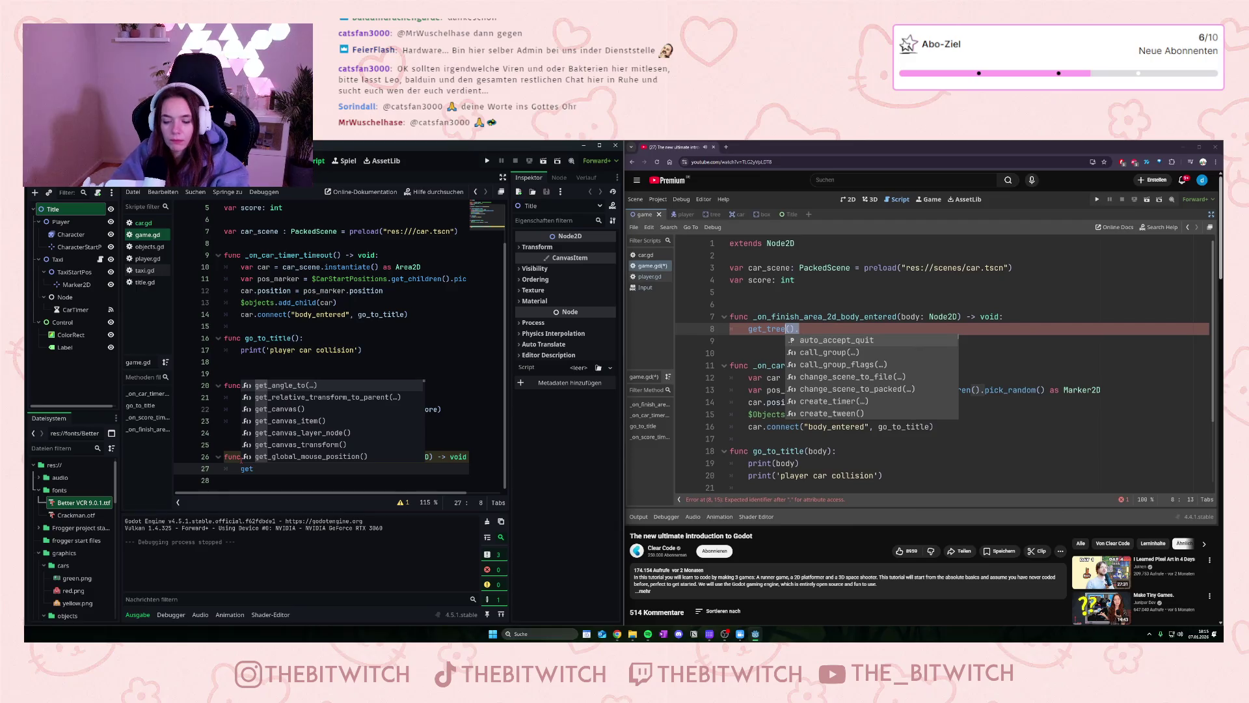
text(_tree)
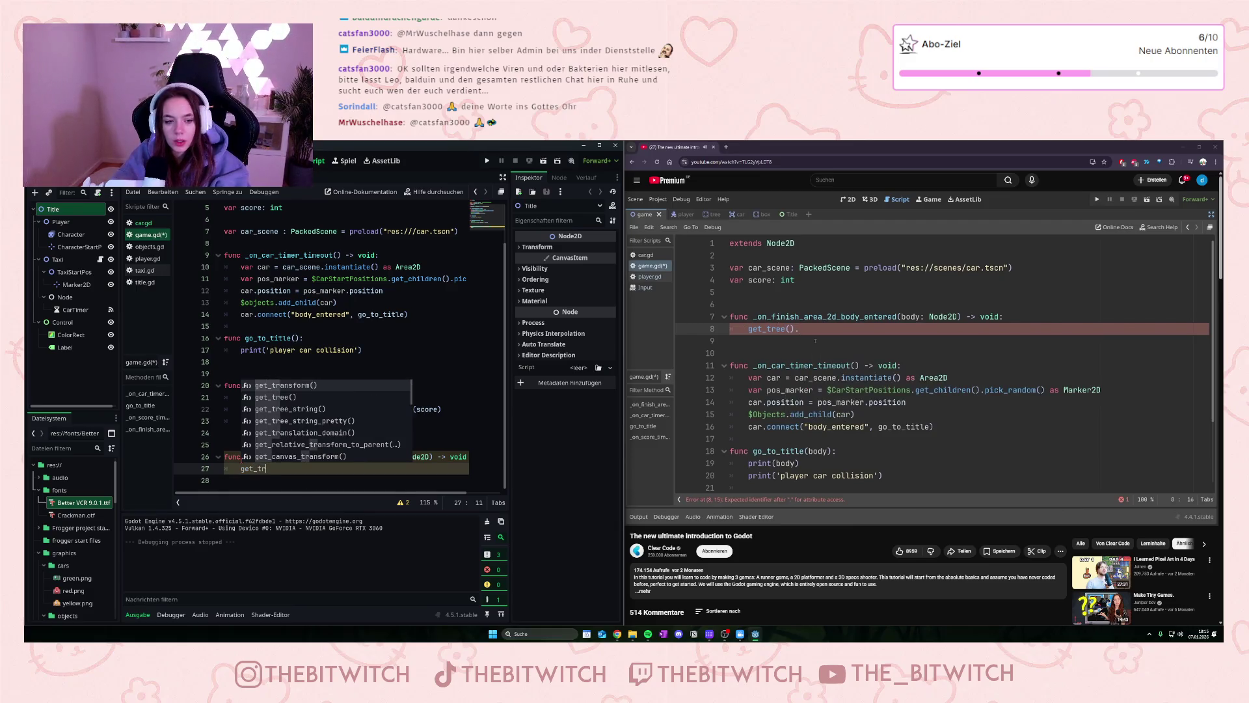
key(Return)
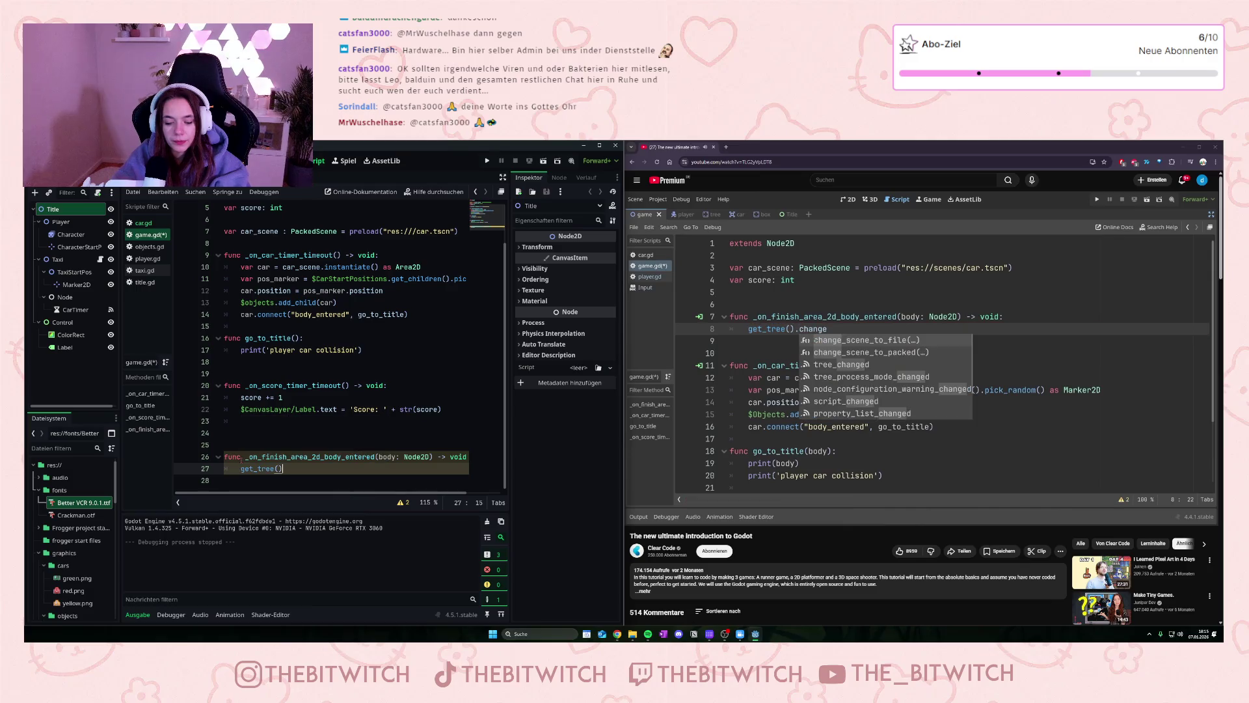
text(.change)
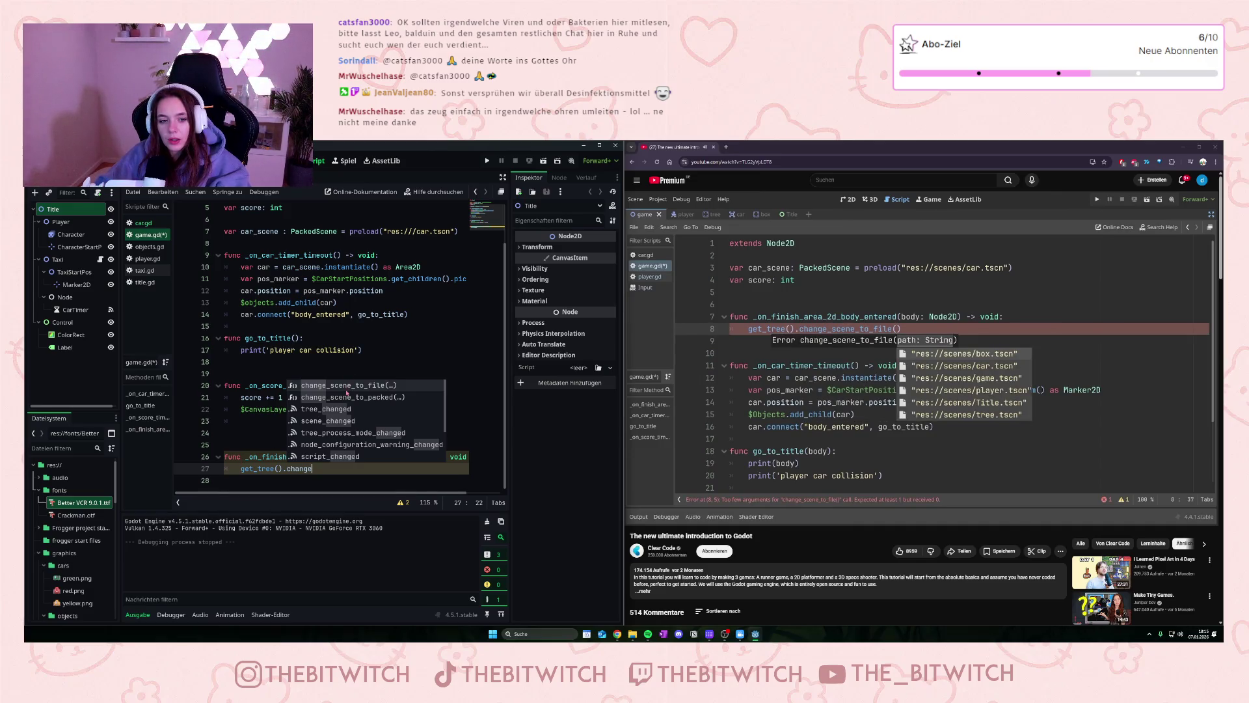
key(Return)
Step: Pause the tutorial and start an empty quoted path inside change_scene_to_file()
click(852, 433)
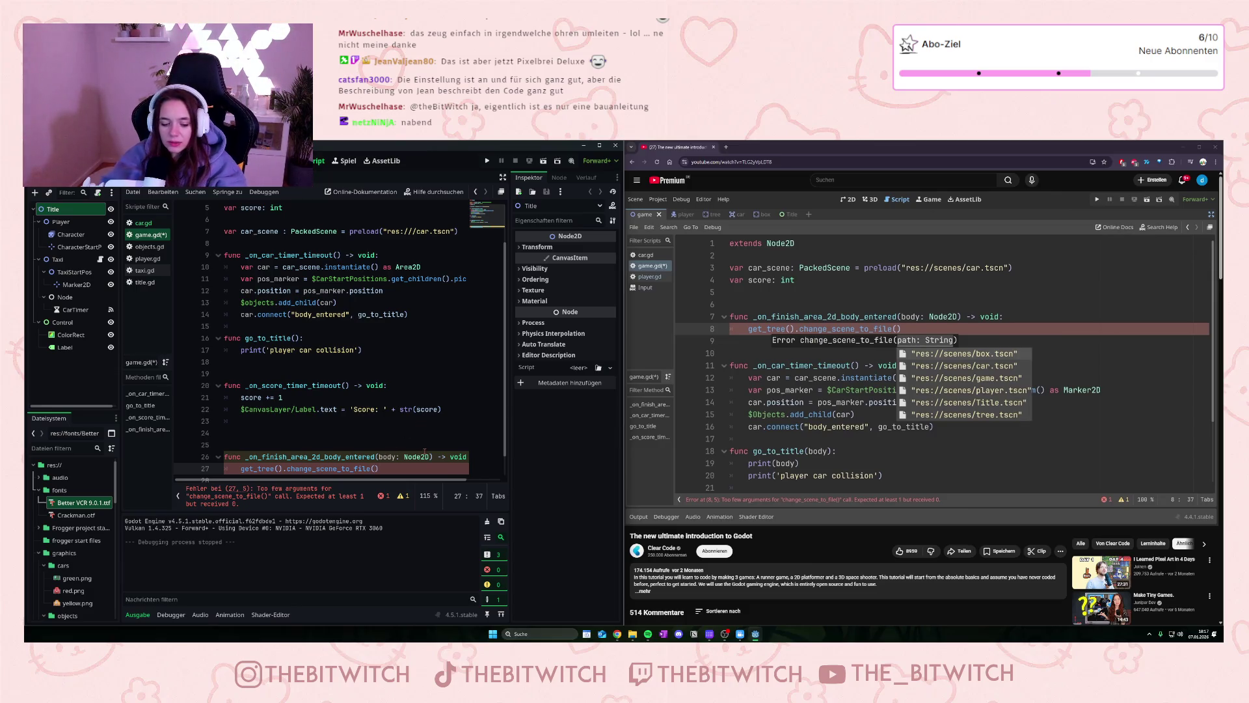
text(")
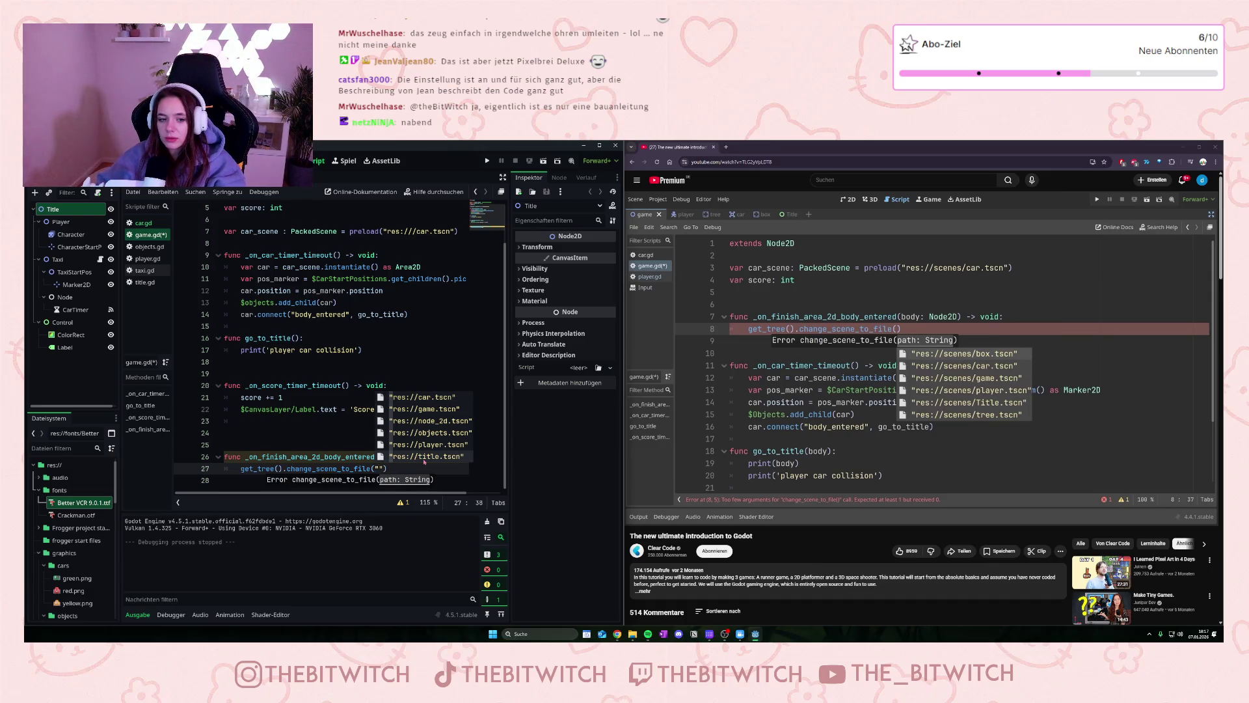
Step: Set the scene path to "res://title.tscn" and resume the tutorial video
click(423, 458)
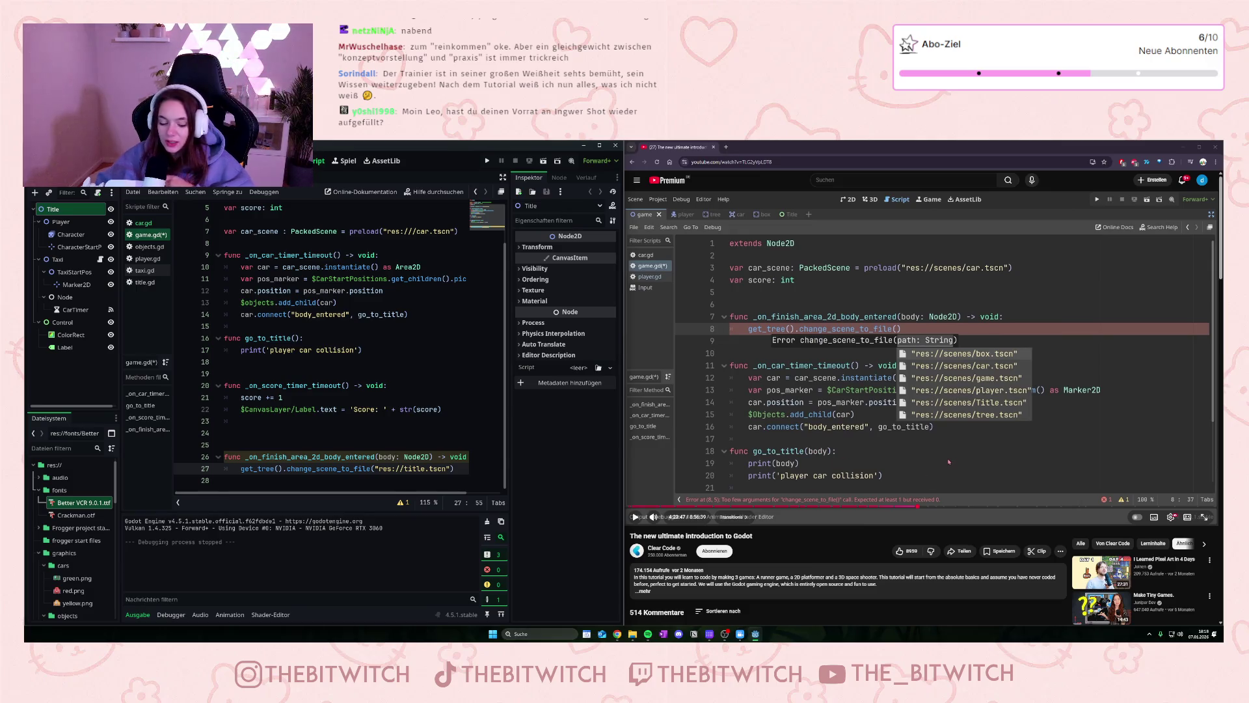
click(957, 447)
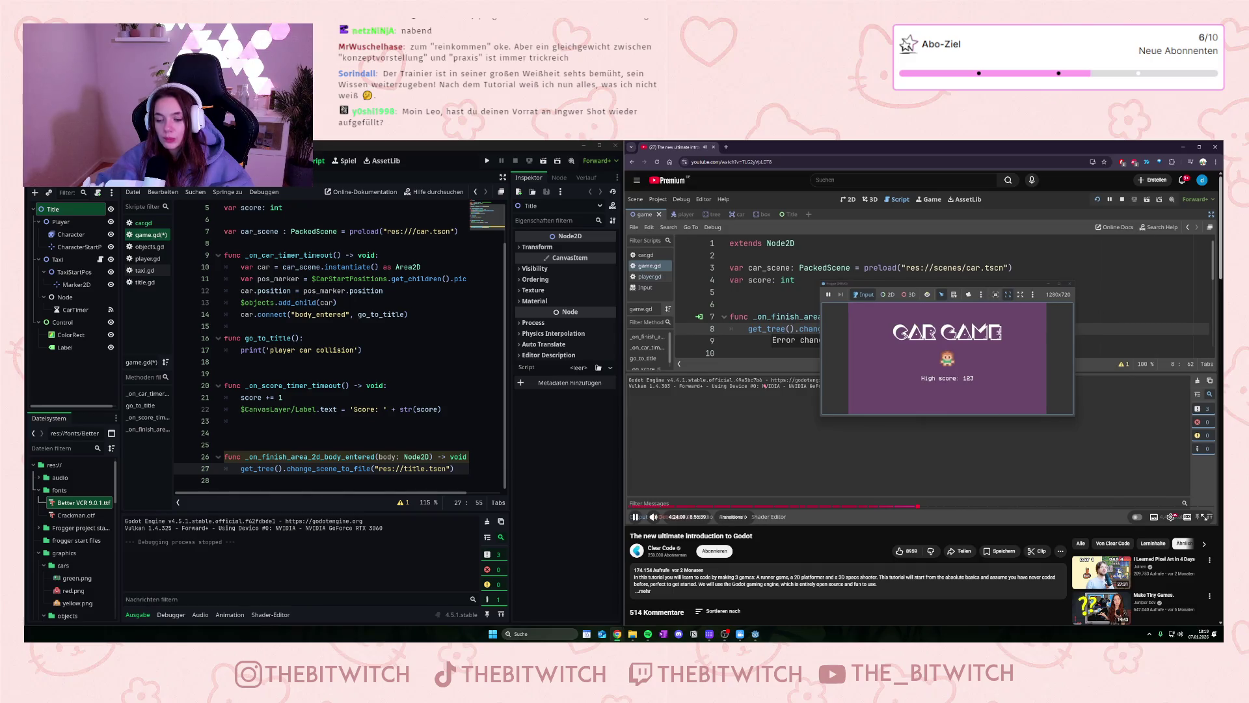
Step: Run the game and move the player Up, Right, Up into the finish area
click(1011, 411)
click(400, 409)
click(487, 161)
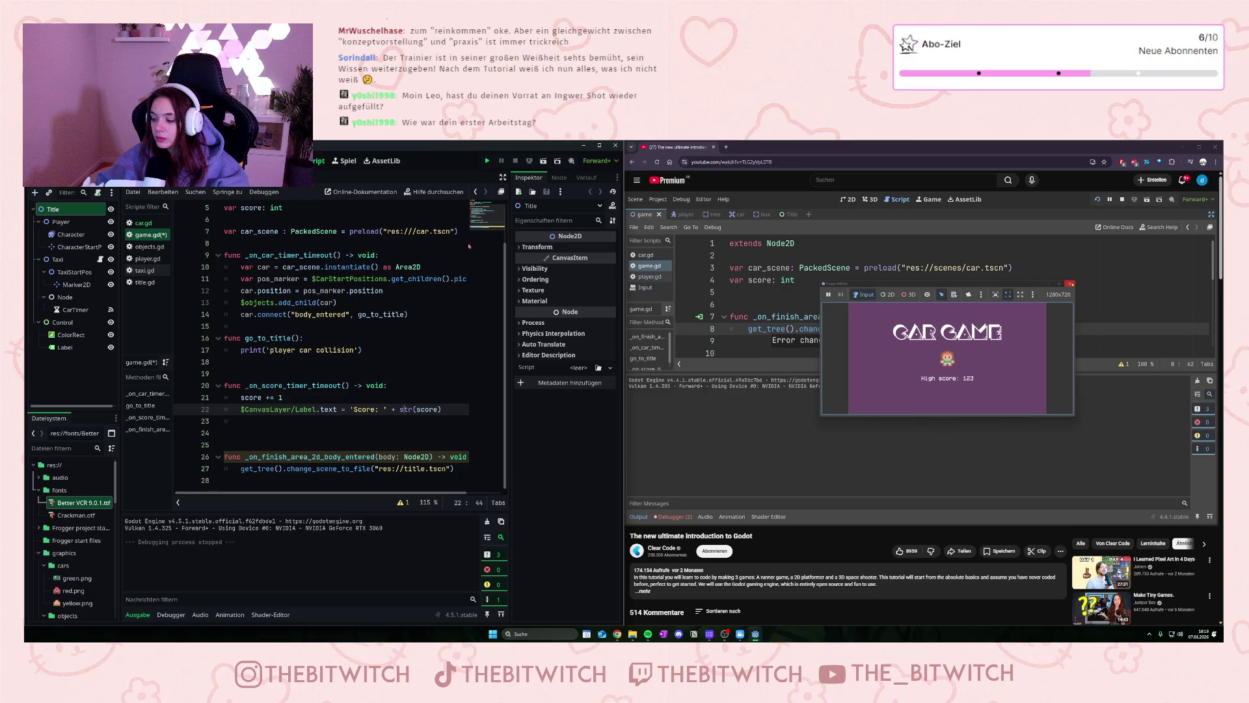
key(Up)
key(Right)
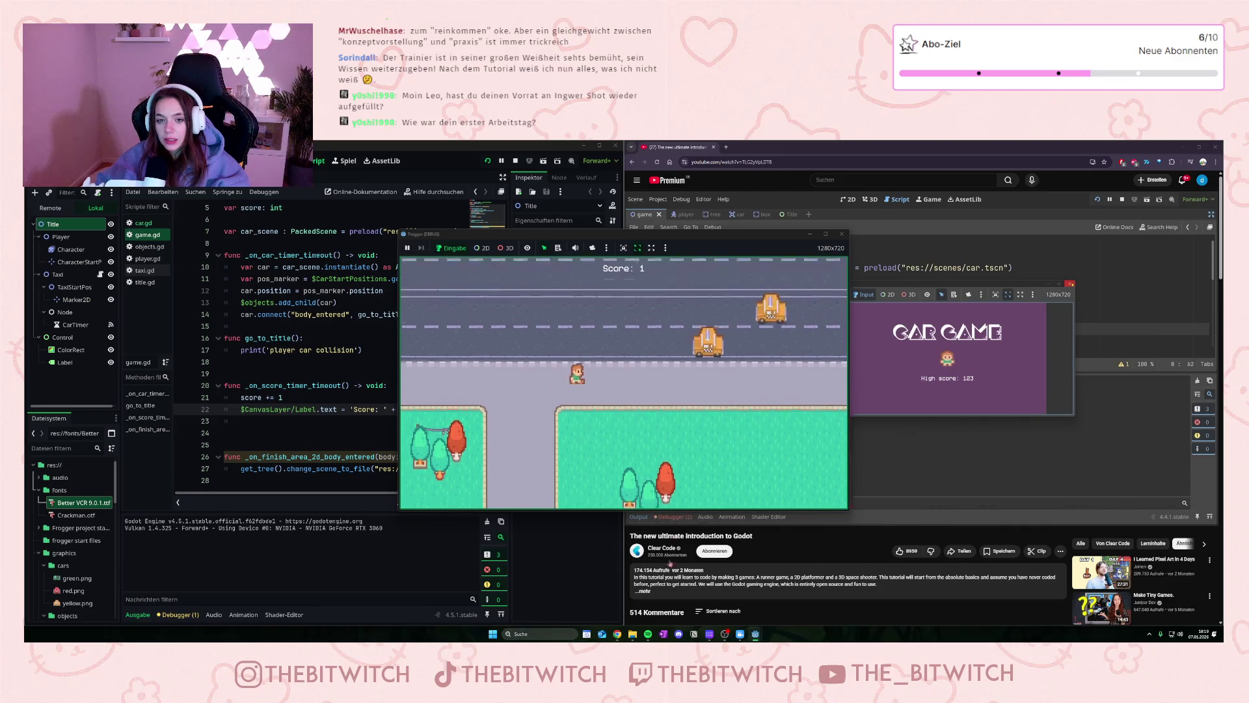
key(Up)
key(Up)
key(Up)
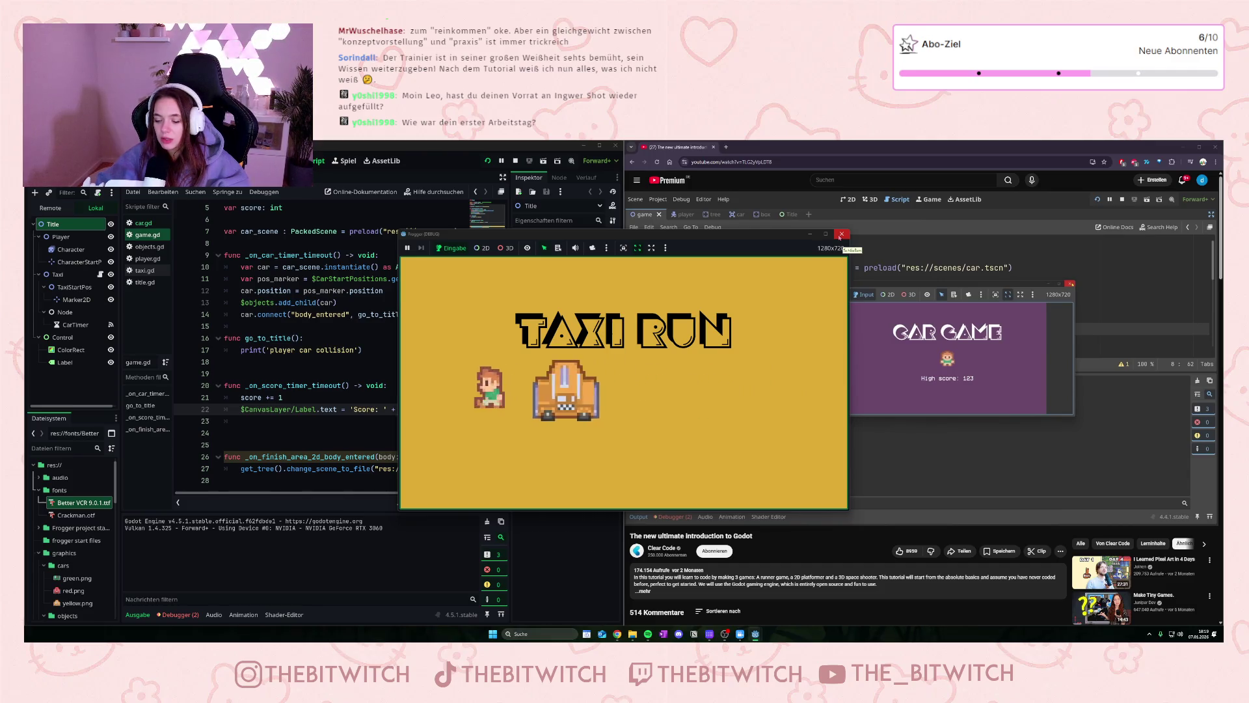
Step: Close the running game window showing the TAXI RUN title screen
click(840, 235)
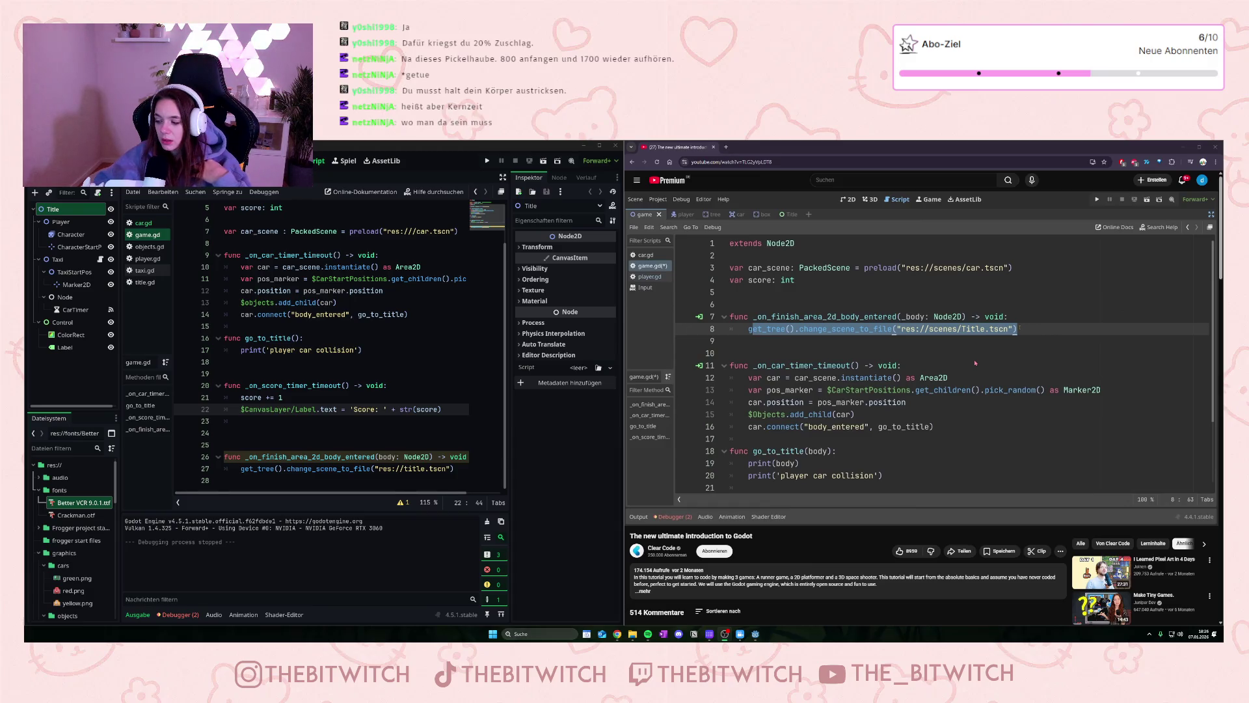
Step: Resume the tutorial video after the finish-area test hits the physics-callback error
mouse_move(908, 444)
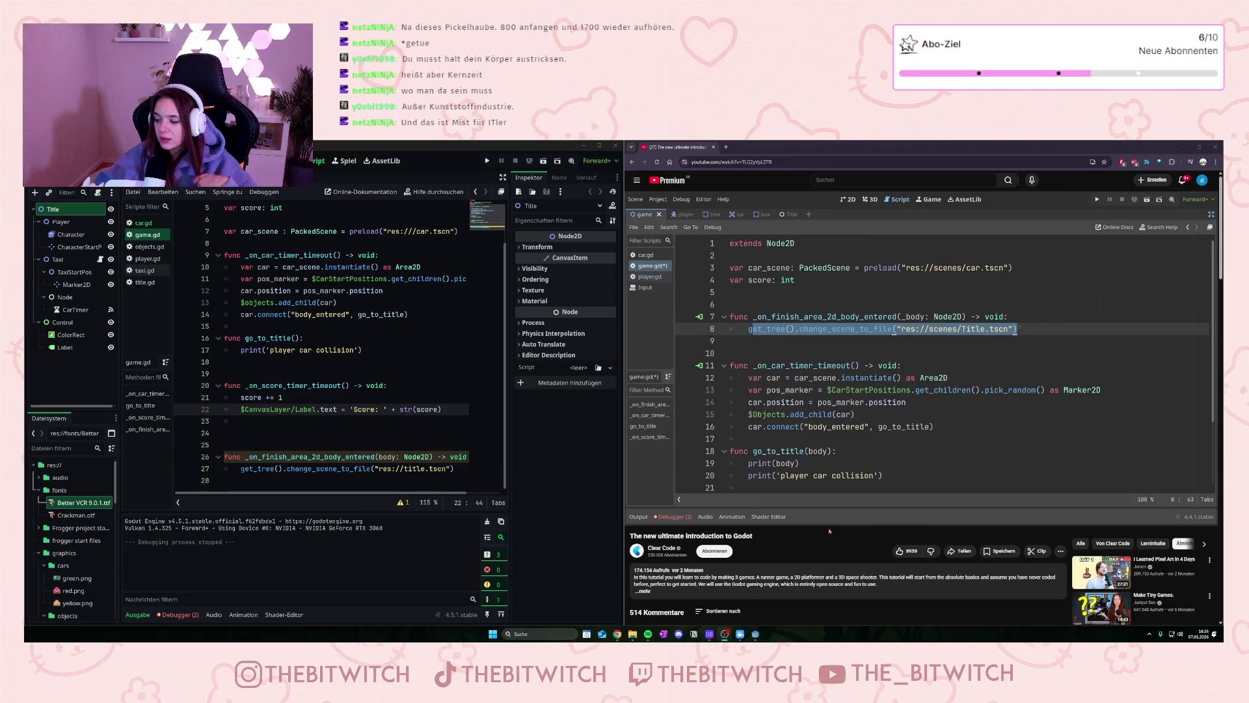
mouse_move(848, 445)
click(790, 430)
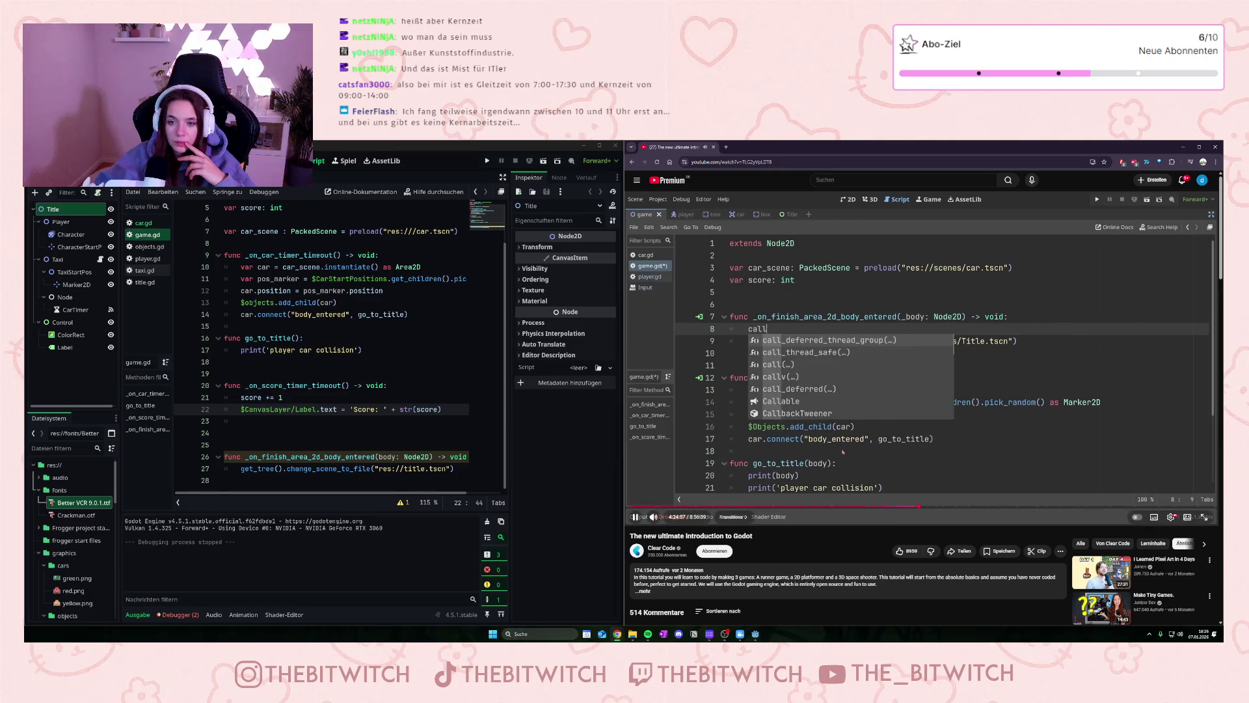
click(830, 456)
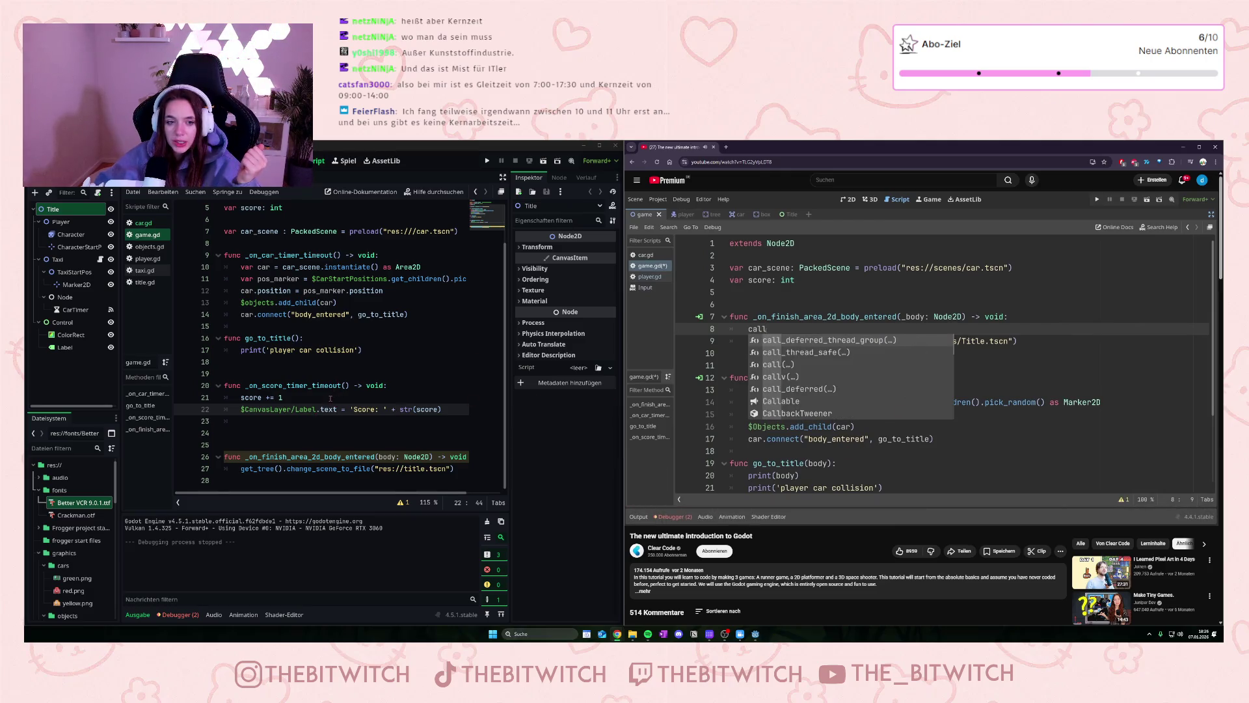
Step: Rename the finish handler's parameter to _body and start a call_deferred line above get_tree()
click(381, 457)
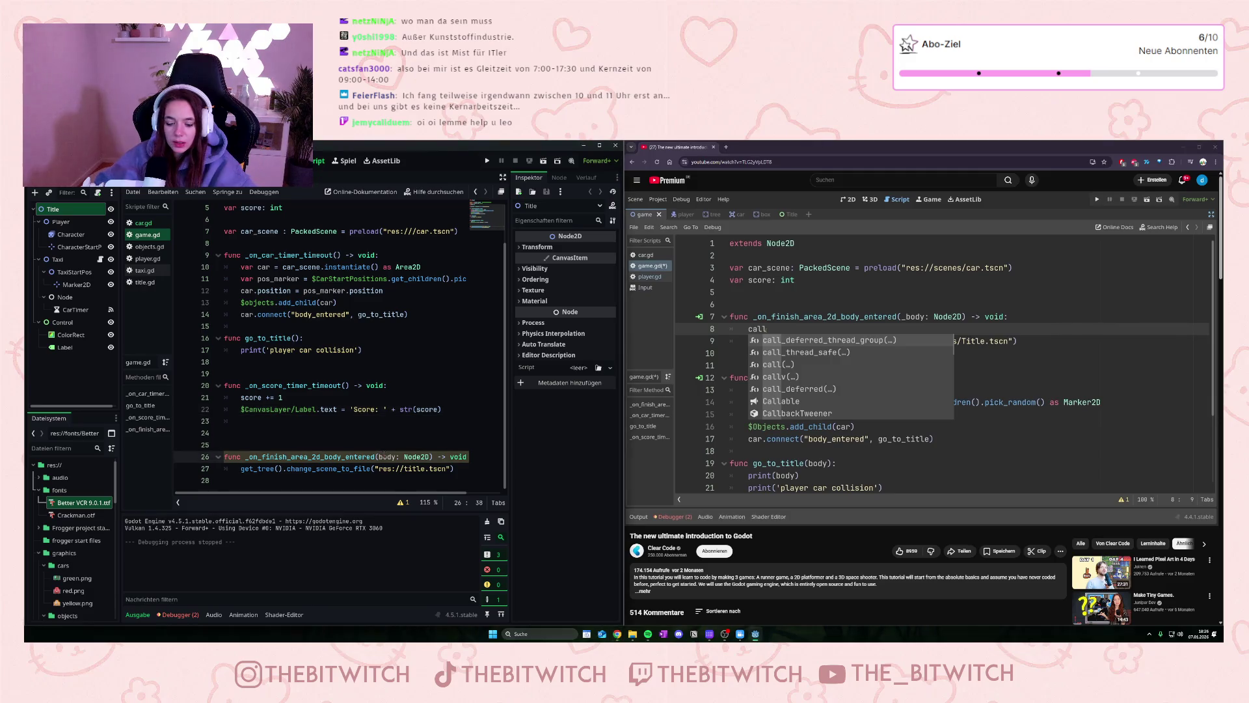
text(_)
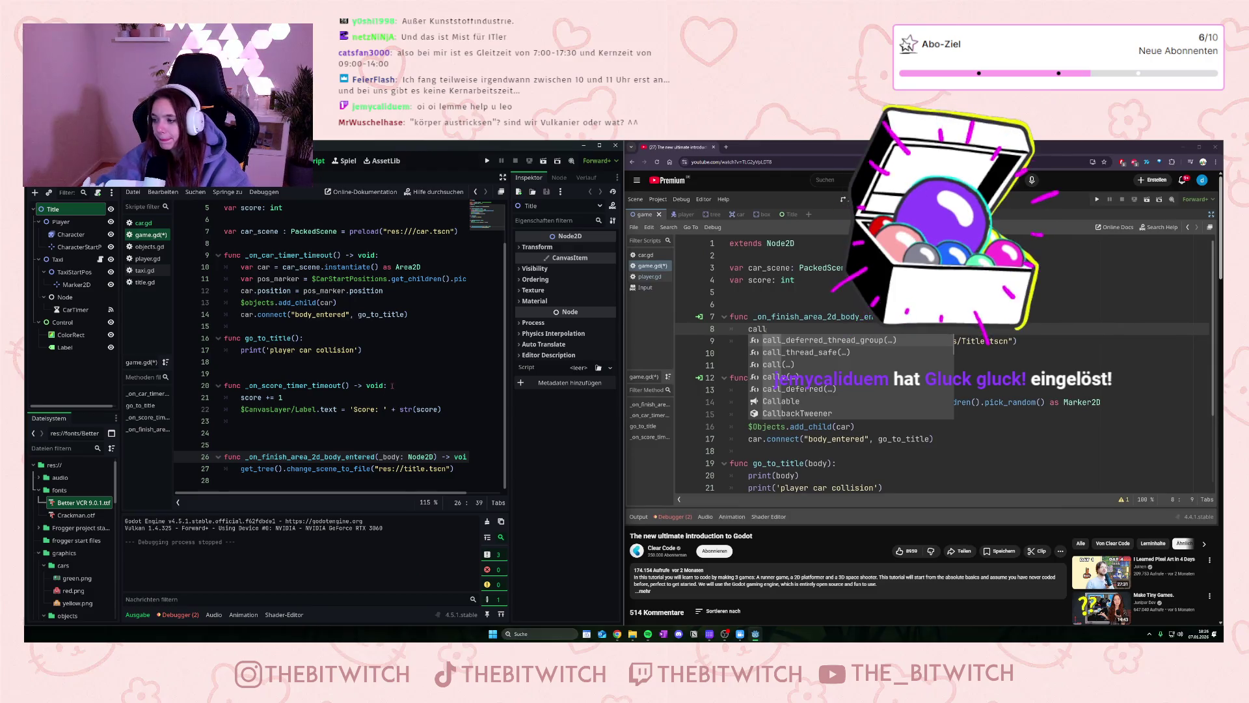
click(240, 469)
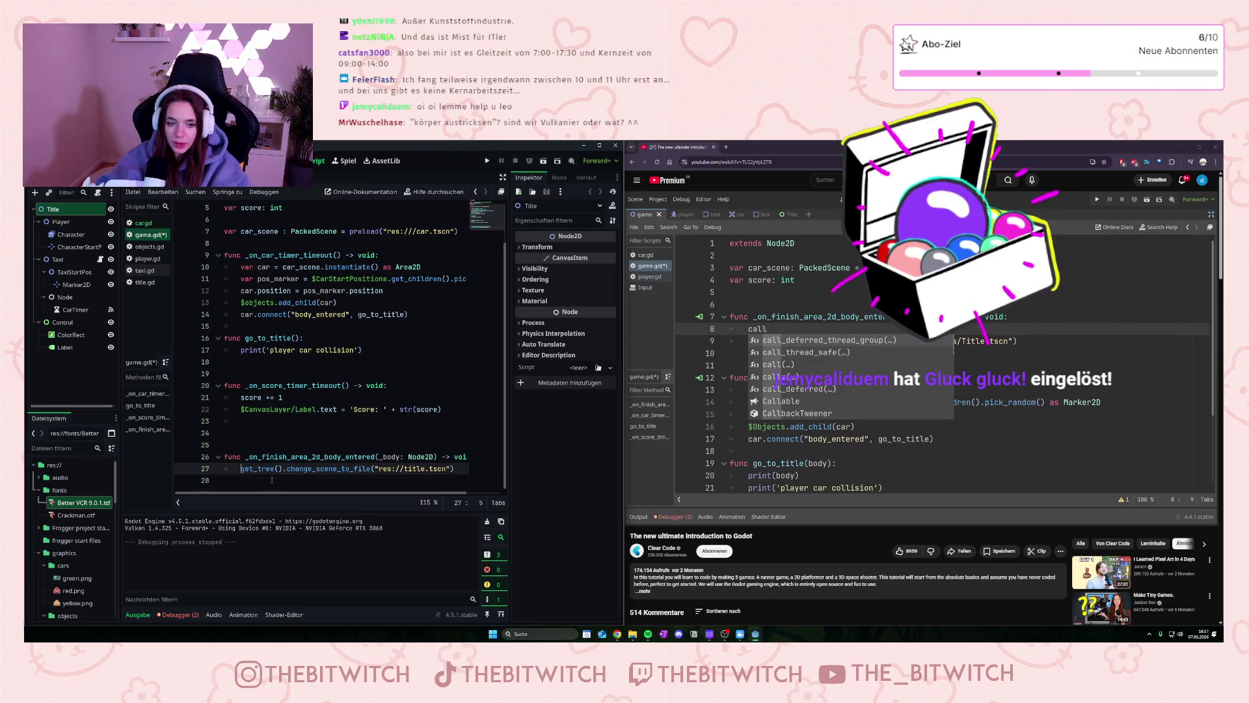
key(Return)
key(Up)
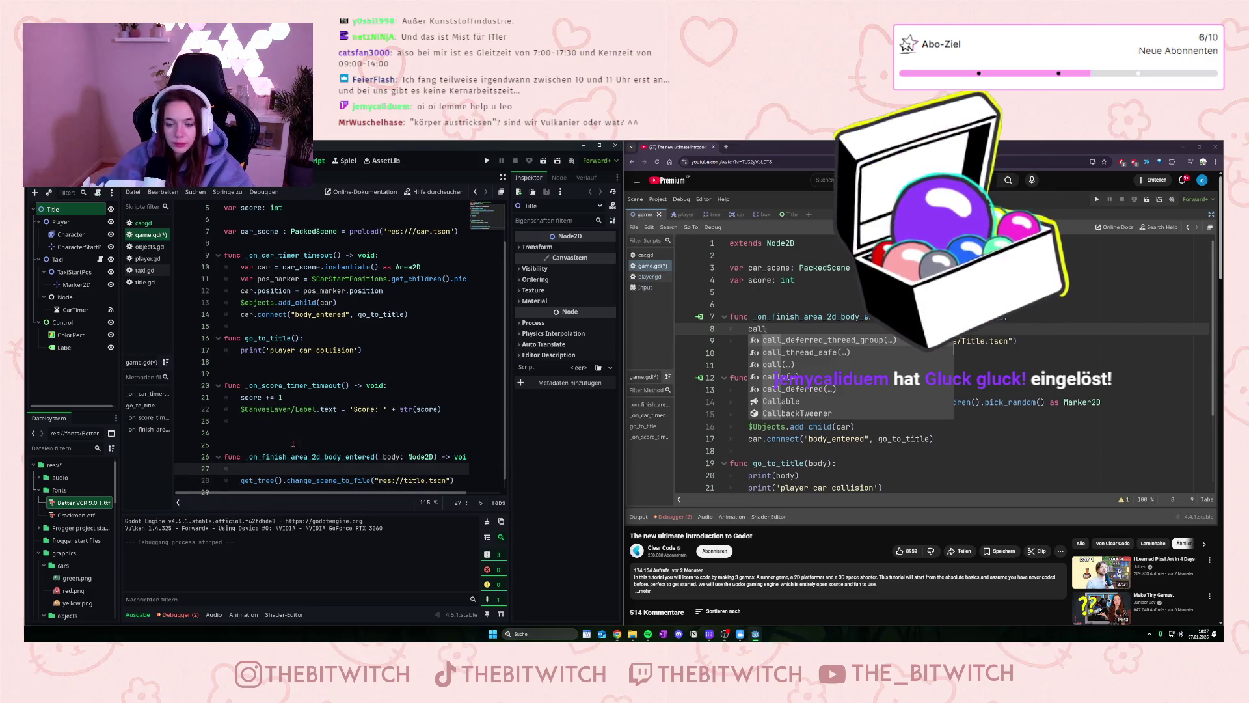
text(call)
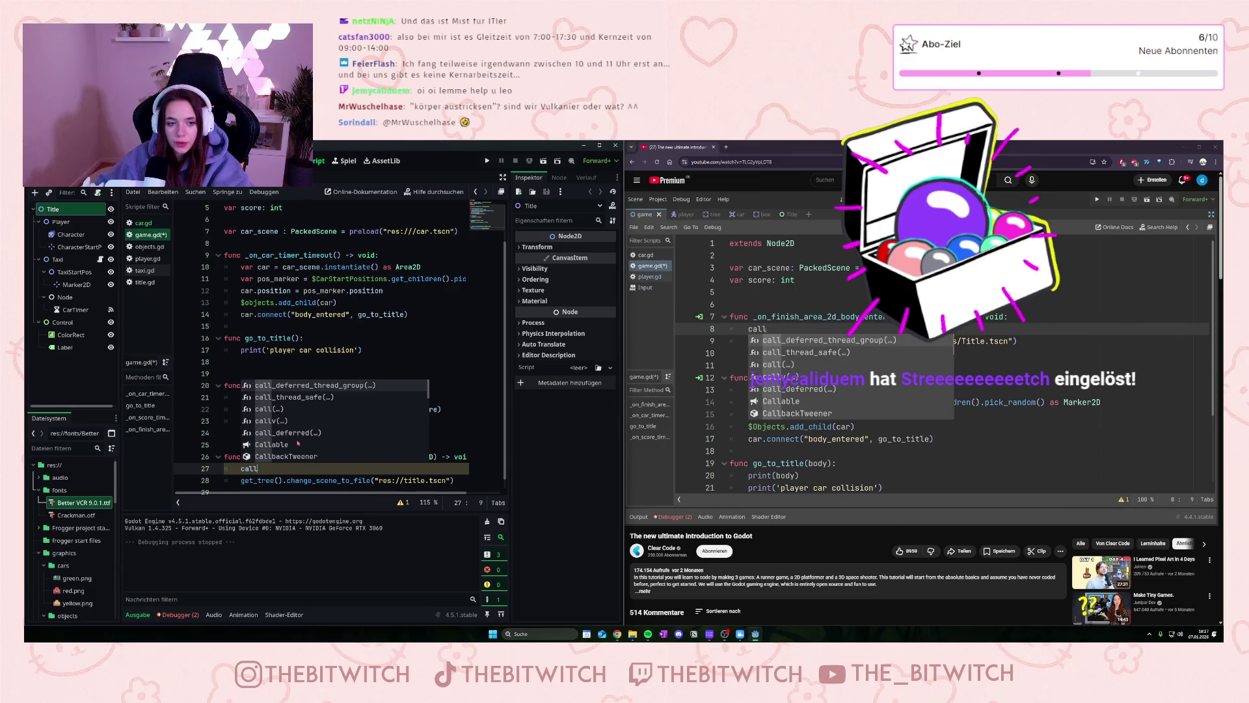
click(287, 433)
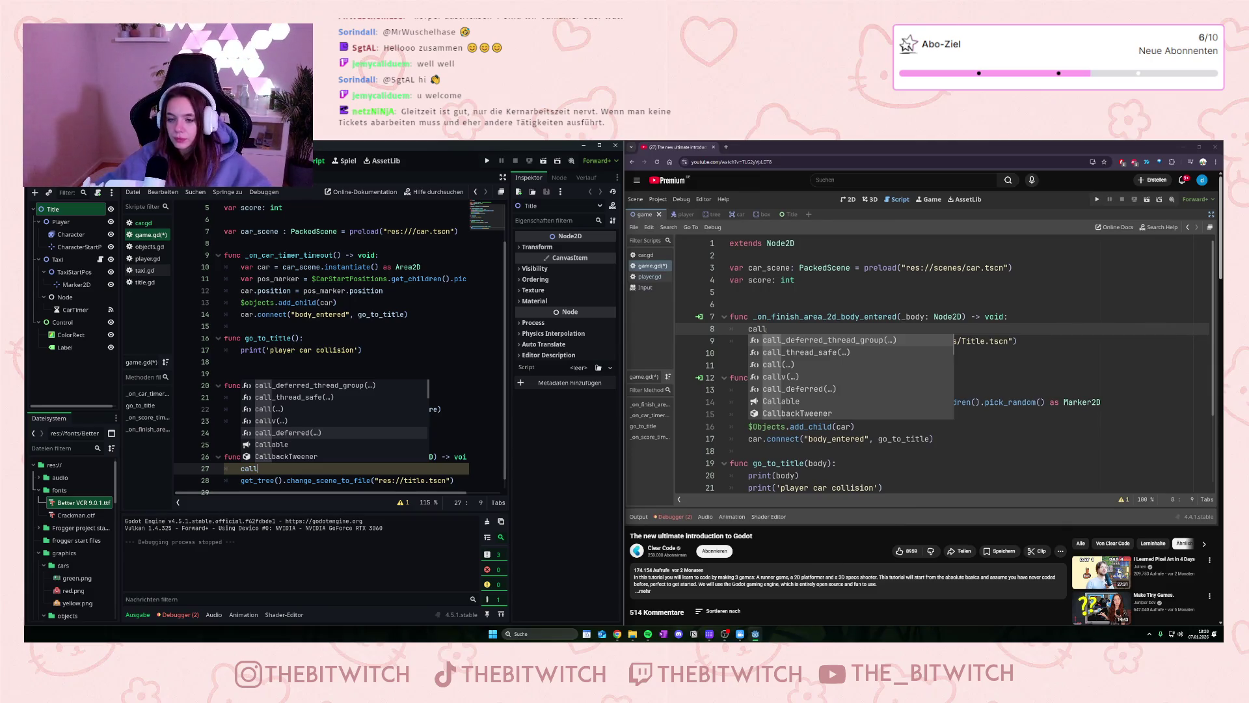
click(1053, 426)
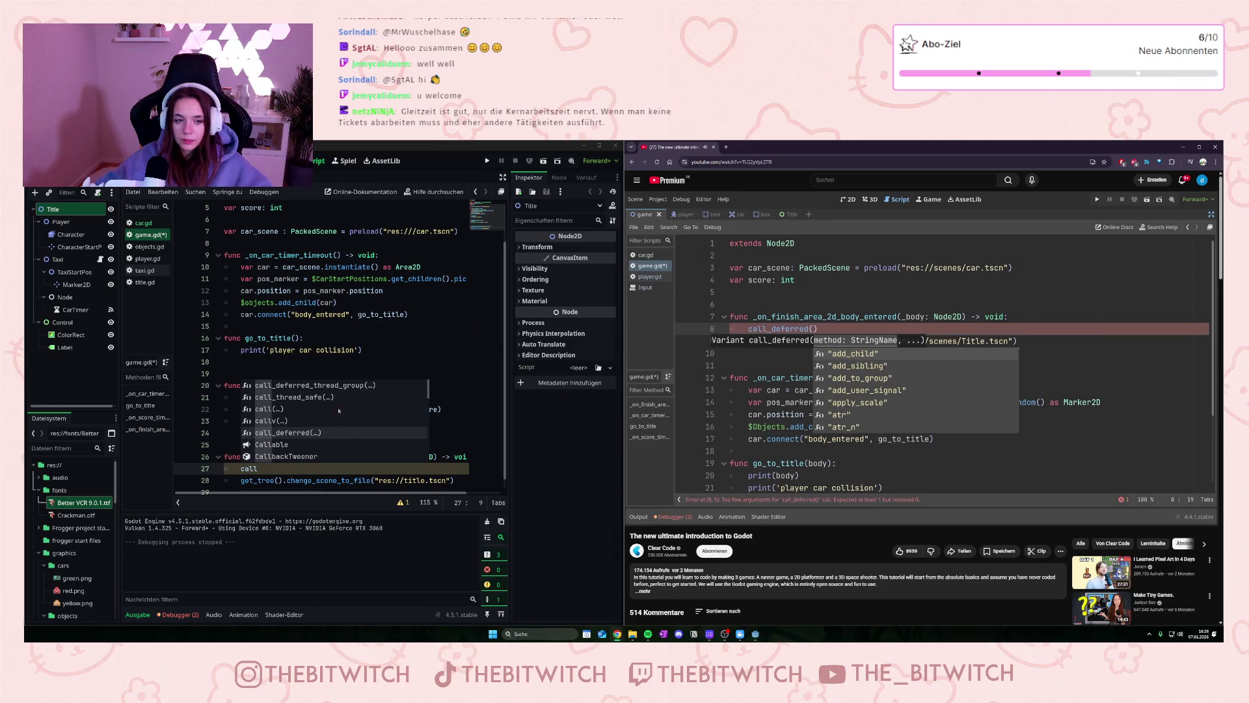
Step: Complete call_deferred("change_scene") in the finish handler and add func change_scene(): above it
click(296, 434)
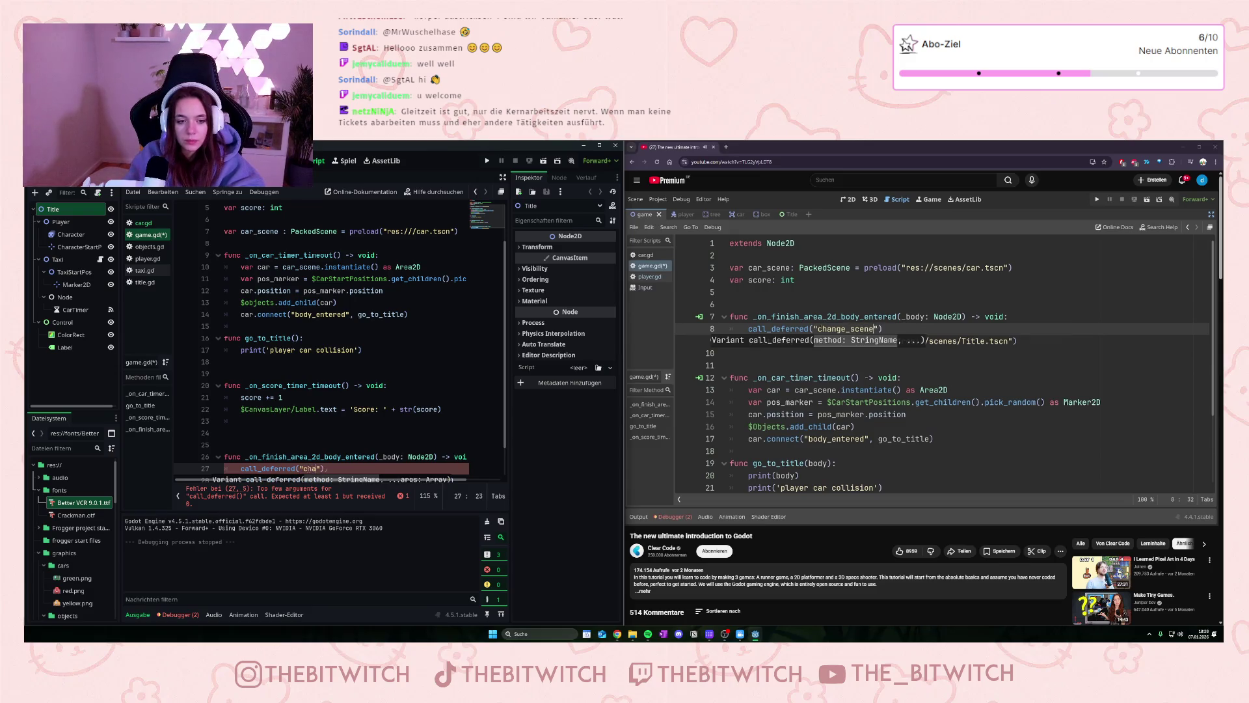
text(nge_scene)
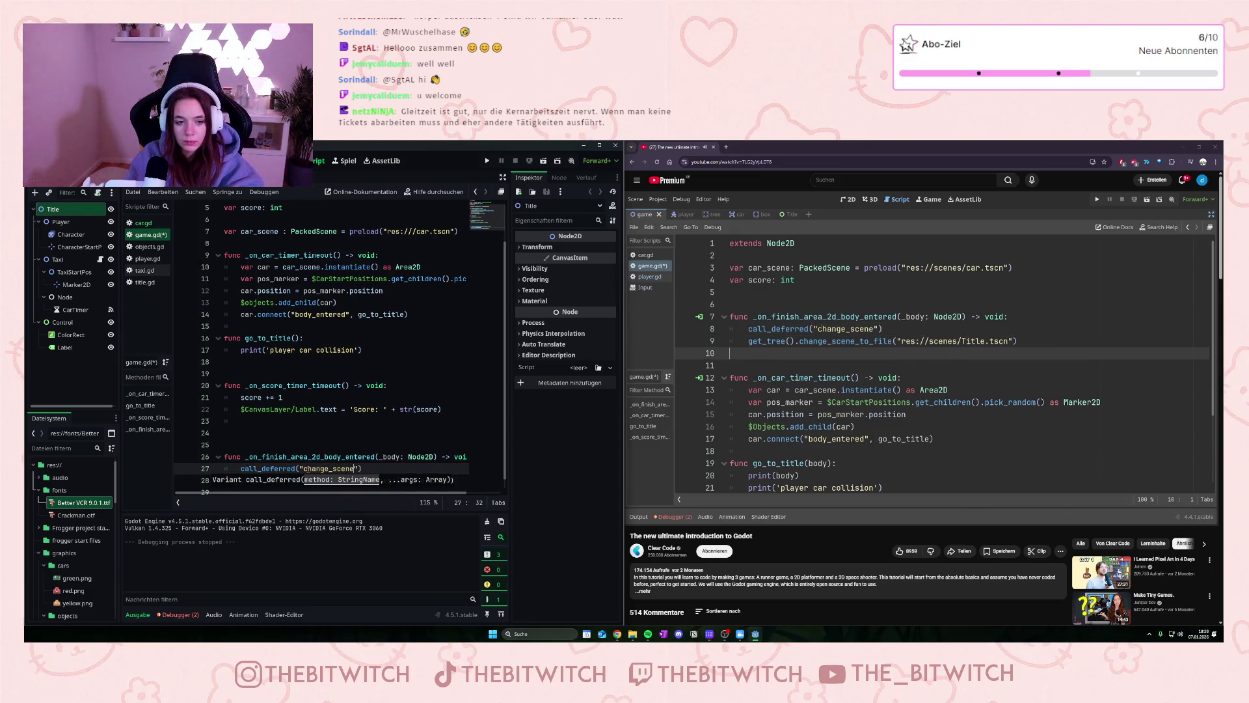
click(358, 432)
scroll(364, 441, down, 1)
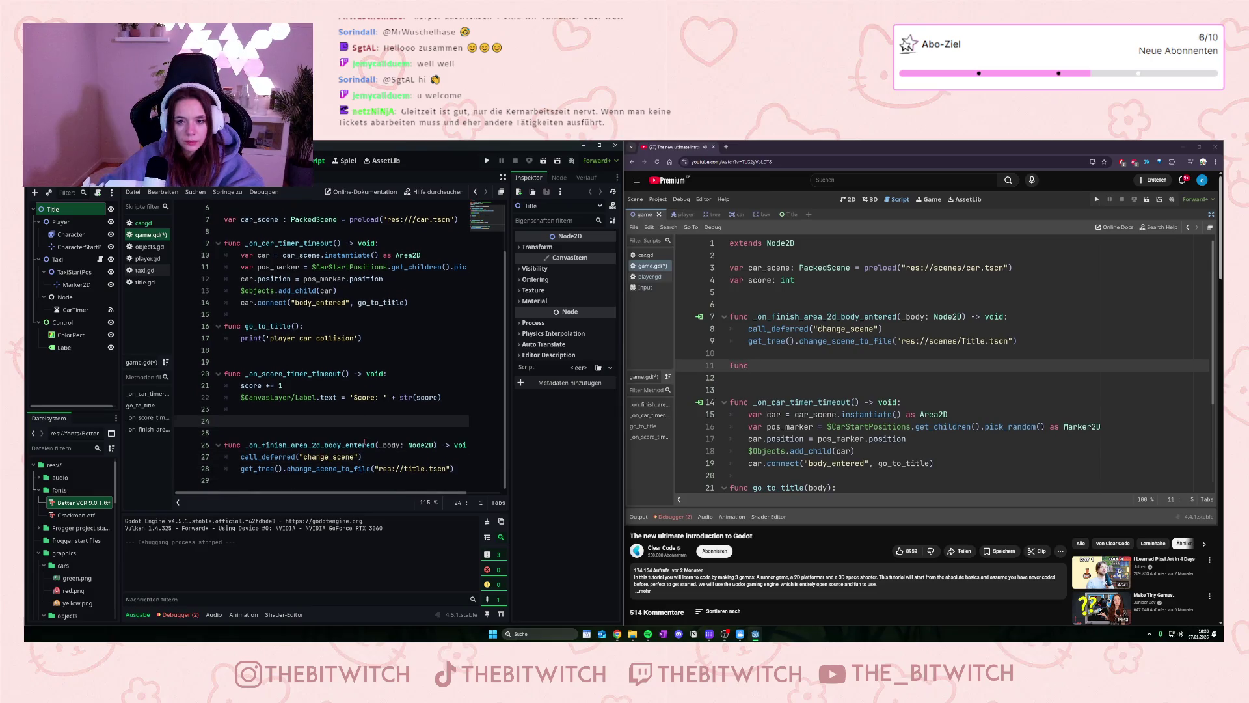
key(Return)
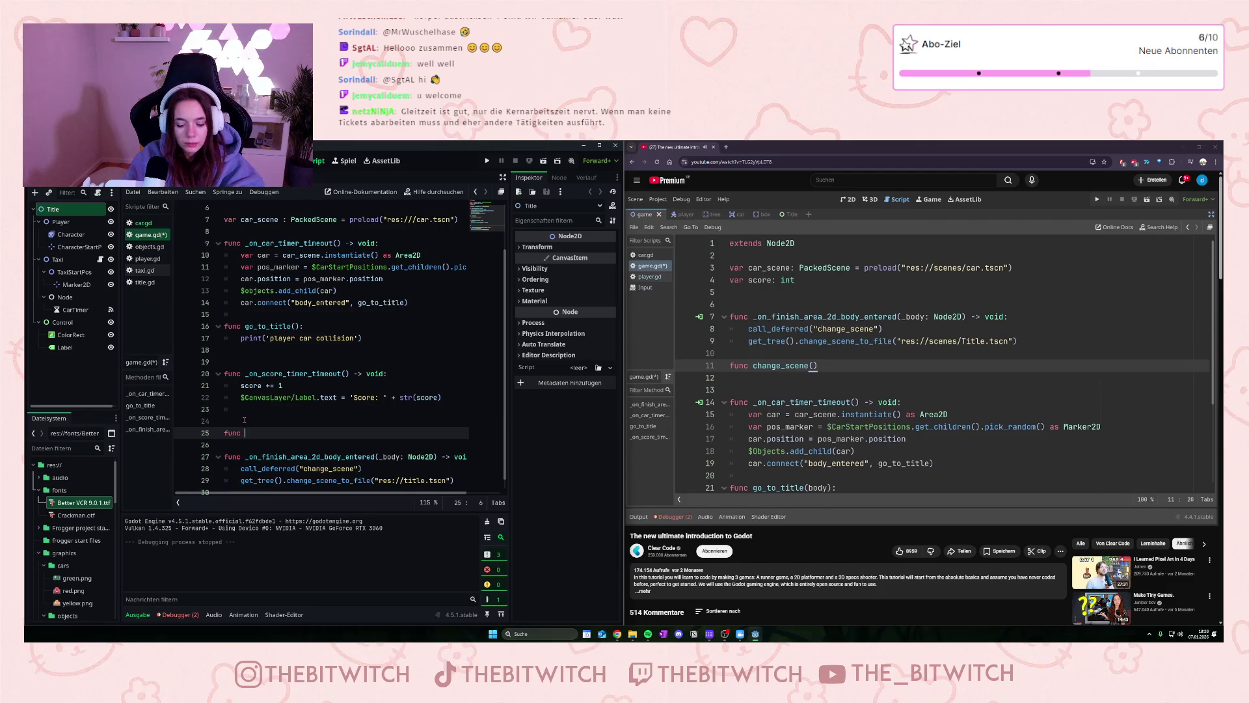
text(change_scene)
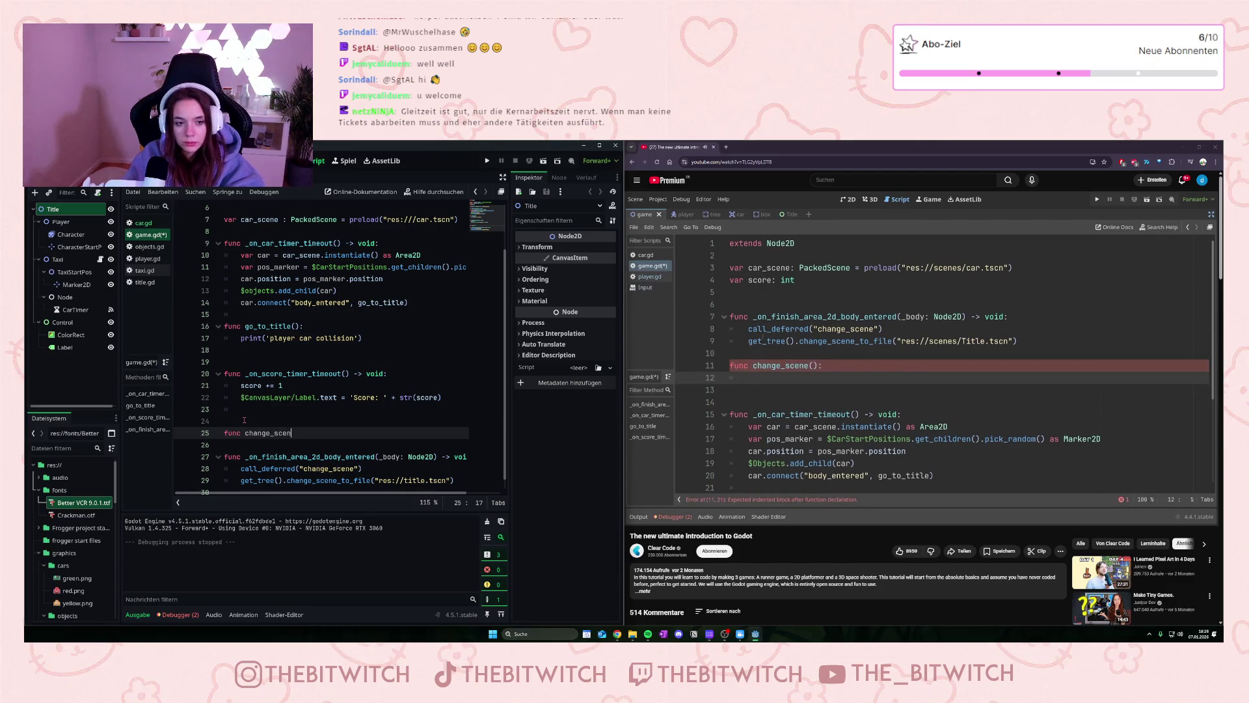
text(():)
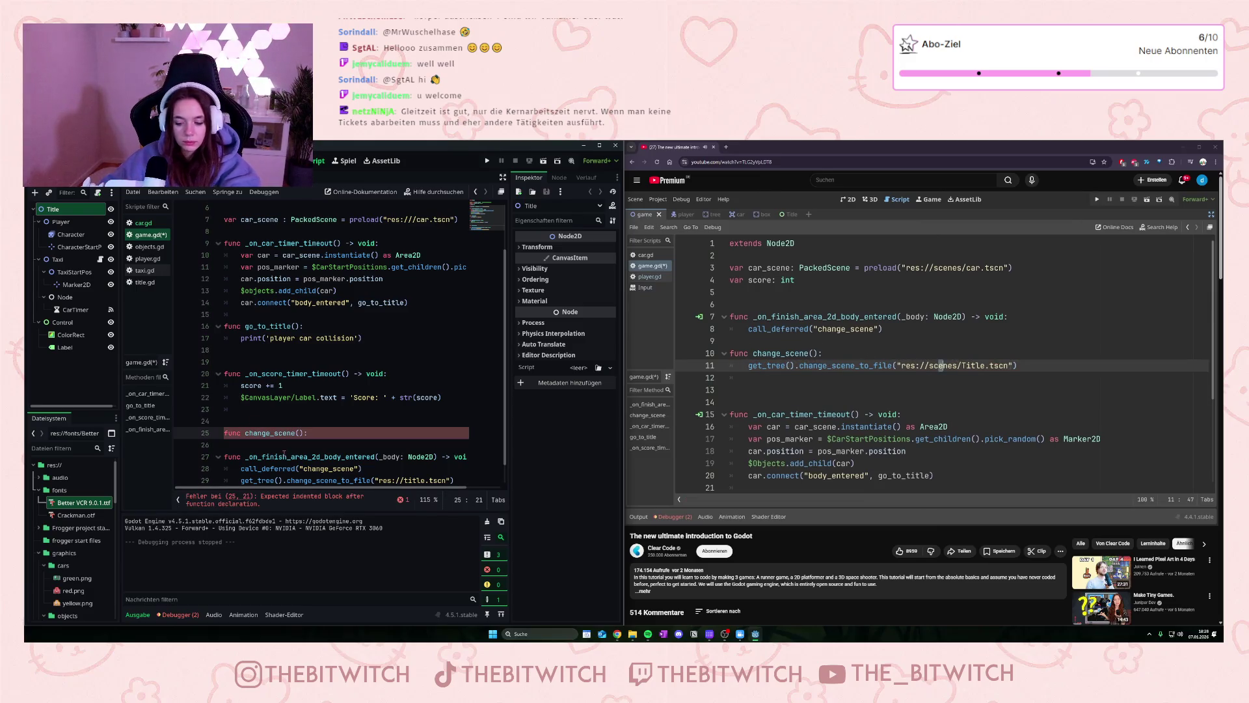
key(Return)
scroll(305, 449, down, 1)
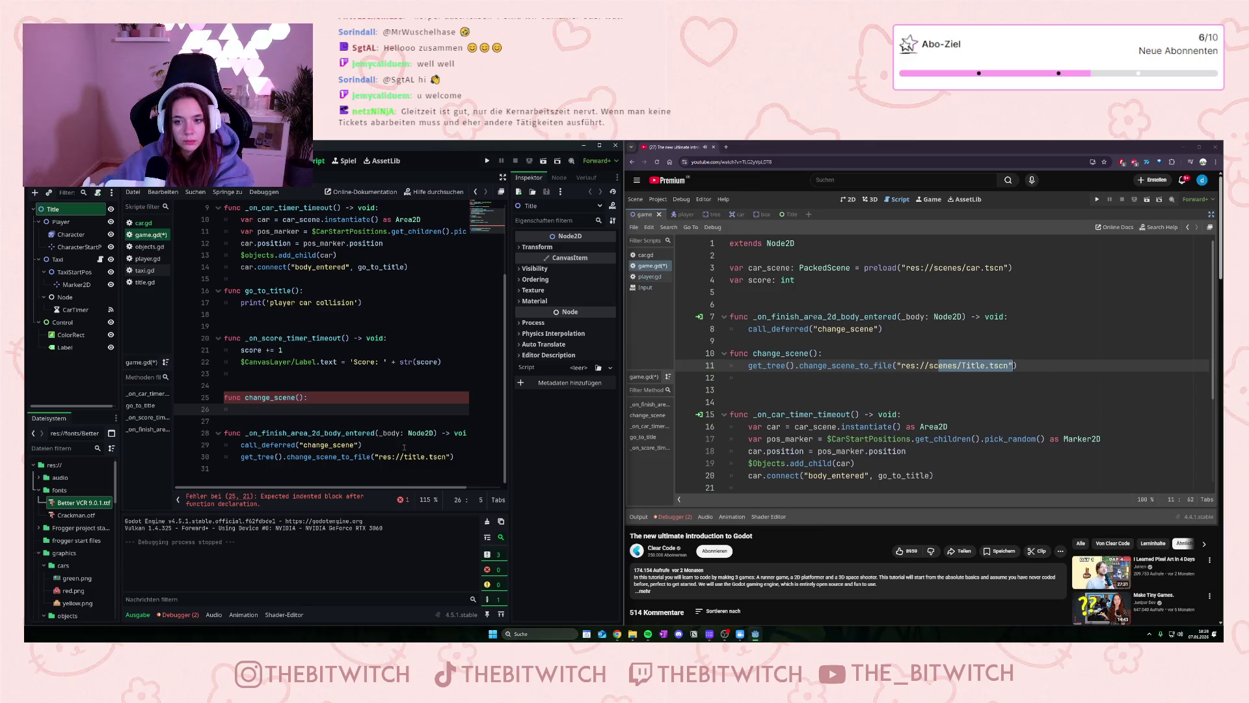
click(443, 456)
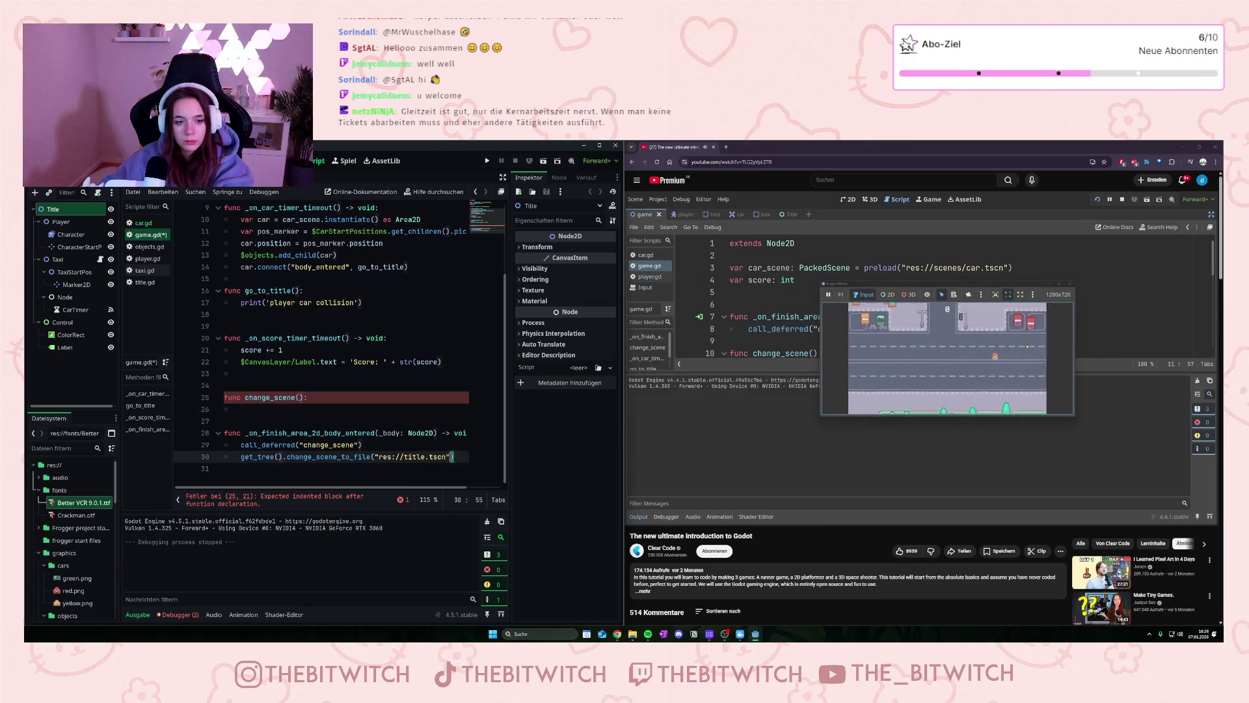
Step: Move the change_scene_to_file("res://title.tscn") call into change_scene(), placed below the finish handler
click(456, 456)
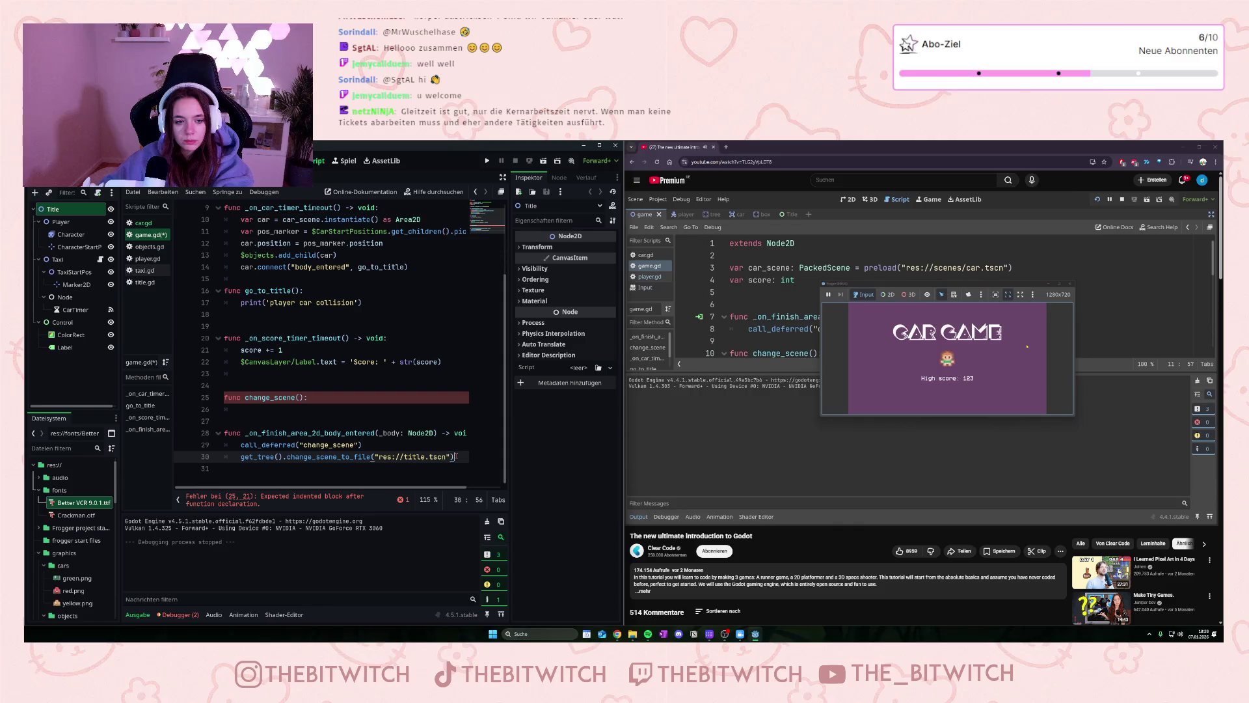
drag(416, 461, 286, 460)
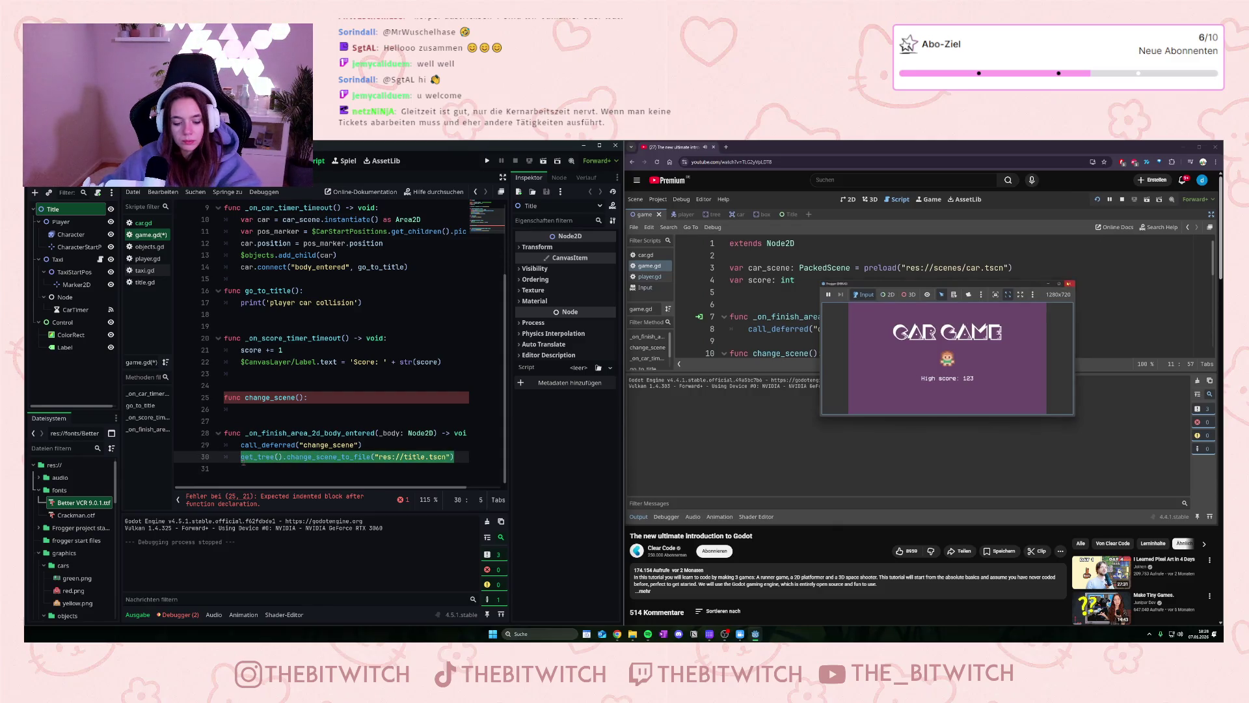
key(ctrl+x)
click(273, 406)
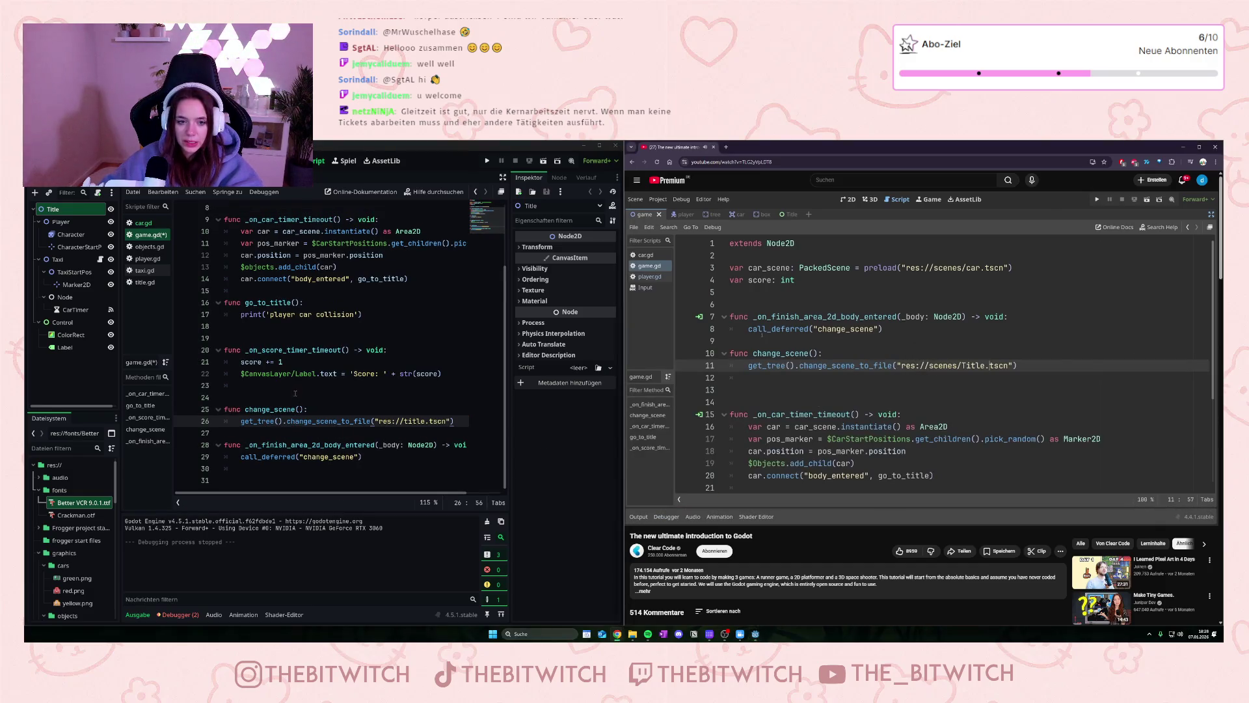
drag(442, 421, 211, 409)
key(ctrl+x)
click(248, 464)
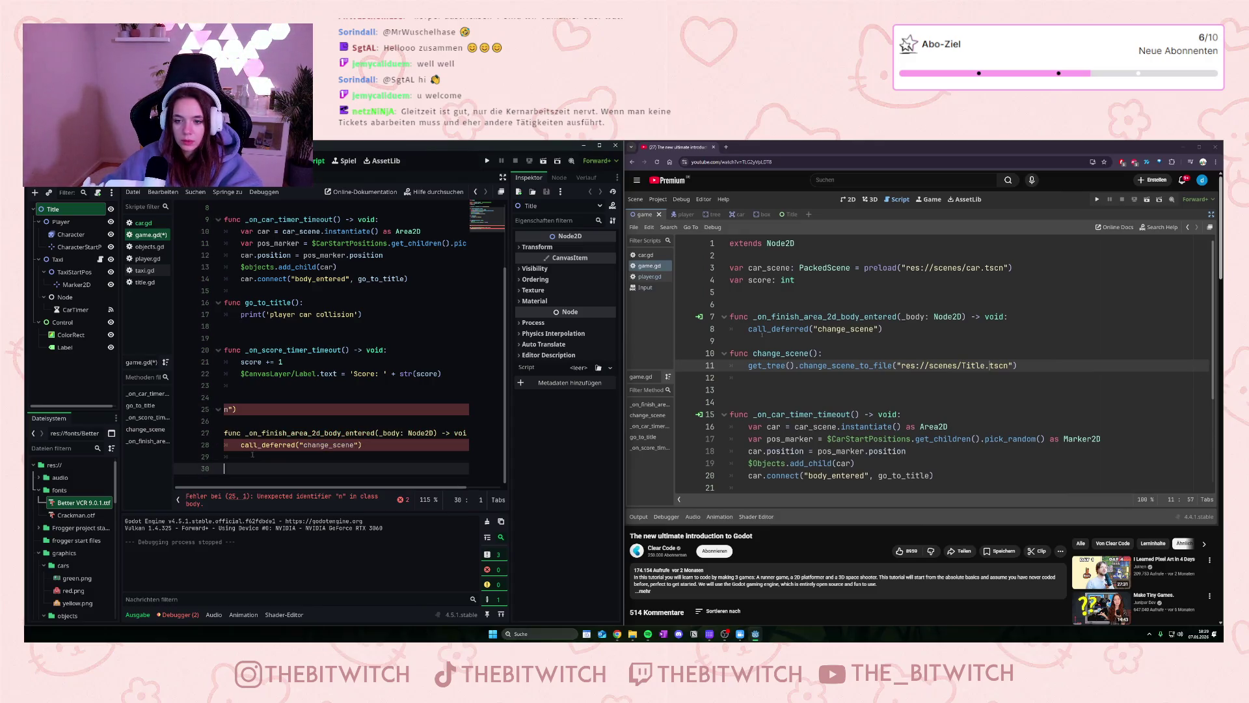
key(ctrl+v)
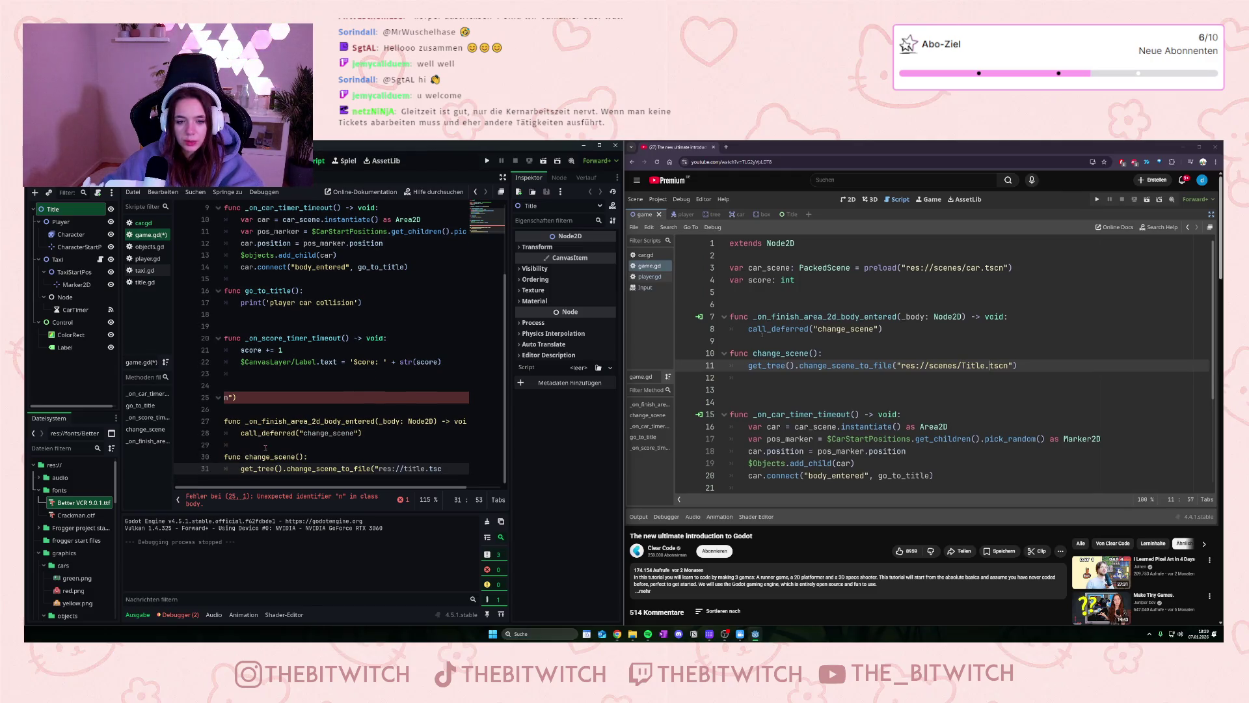
Step: Clean up the leftover fragment, save game.gd, and run the project
click(414, 444)
click(234, 397)
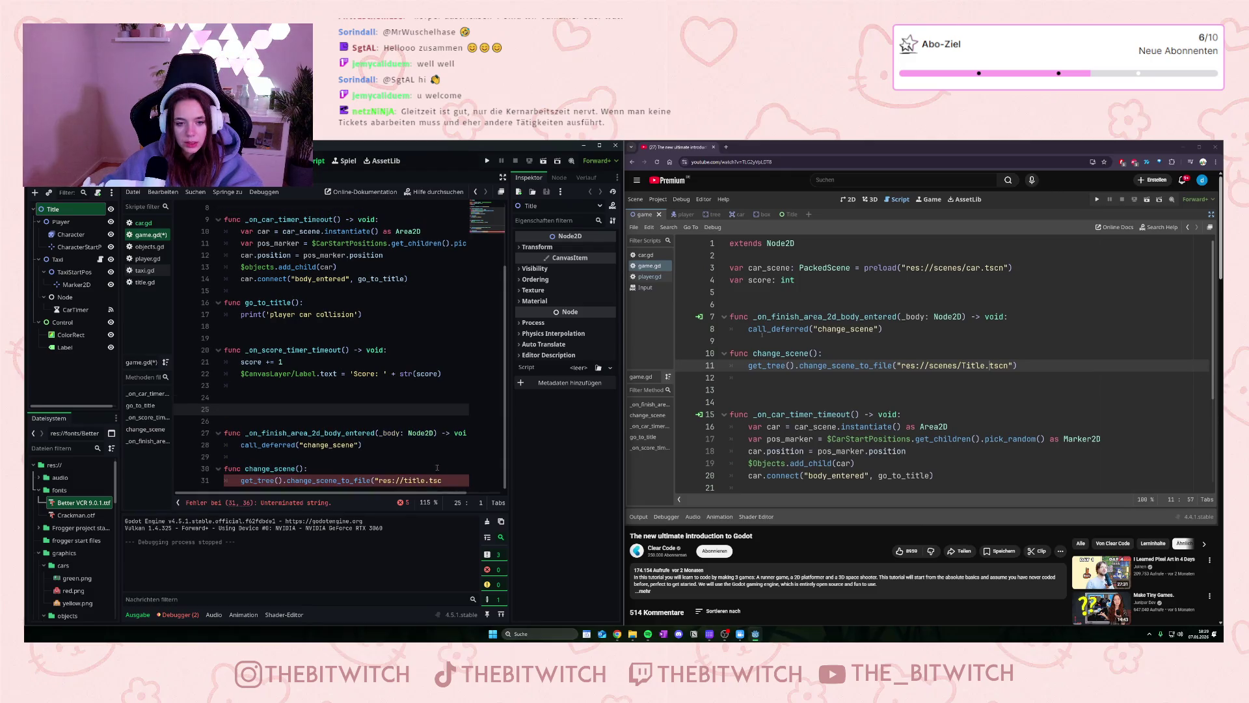
click(443, 480)
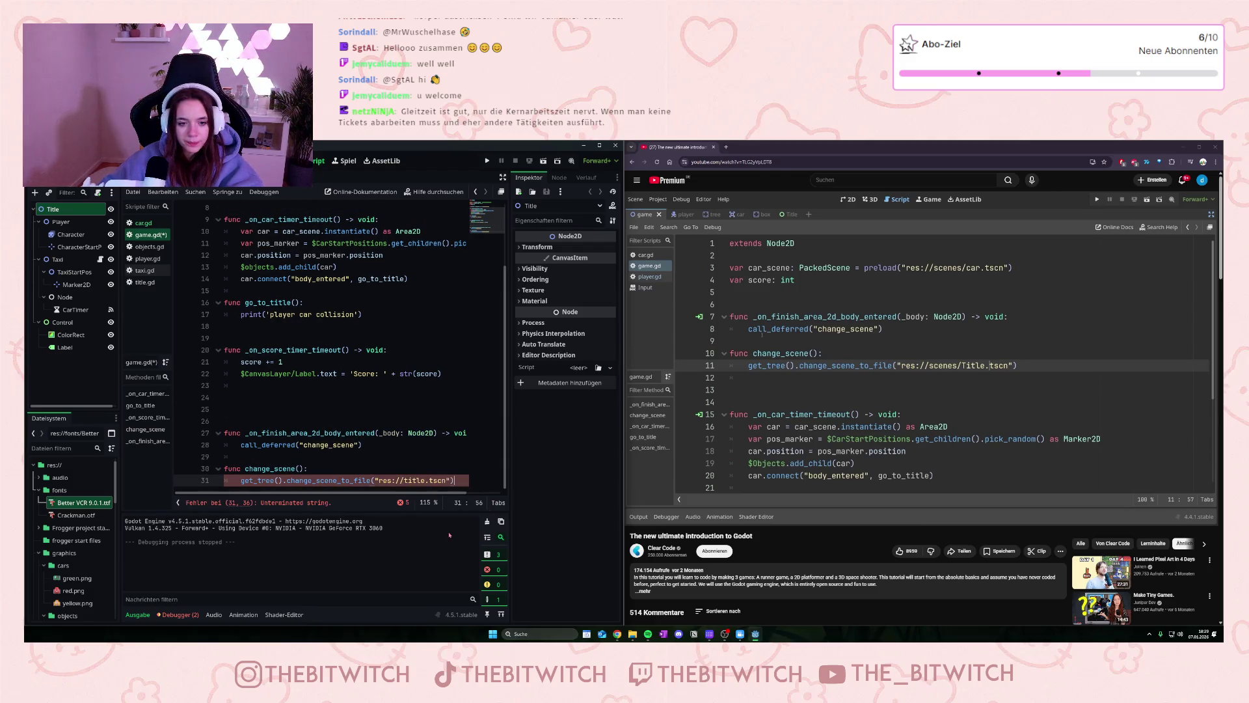
click(433, 464)
key(ctrl+s)
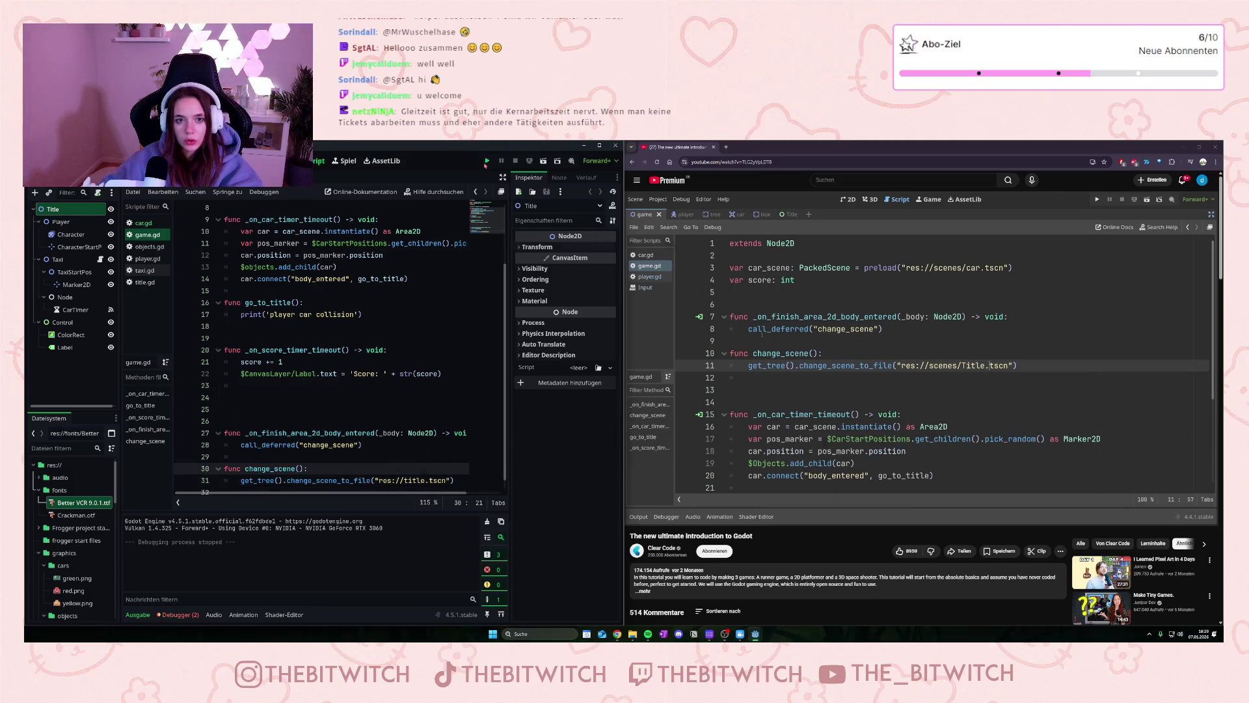
click(486, 162)
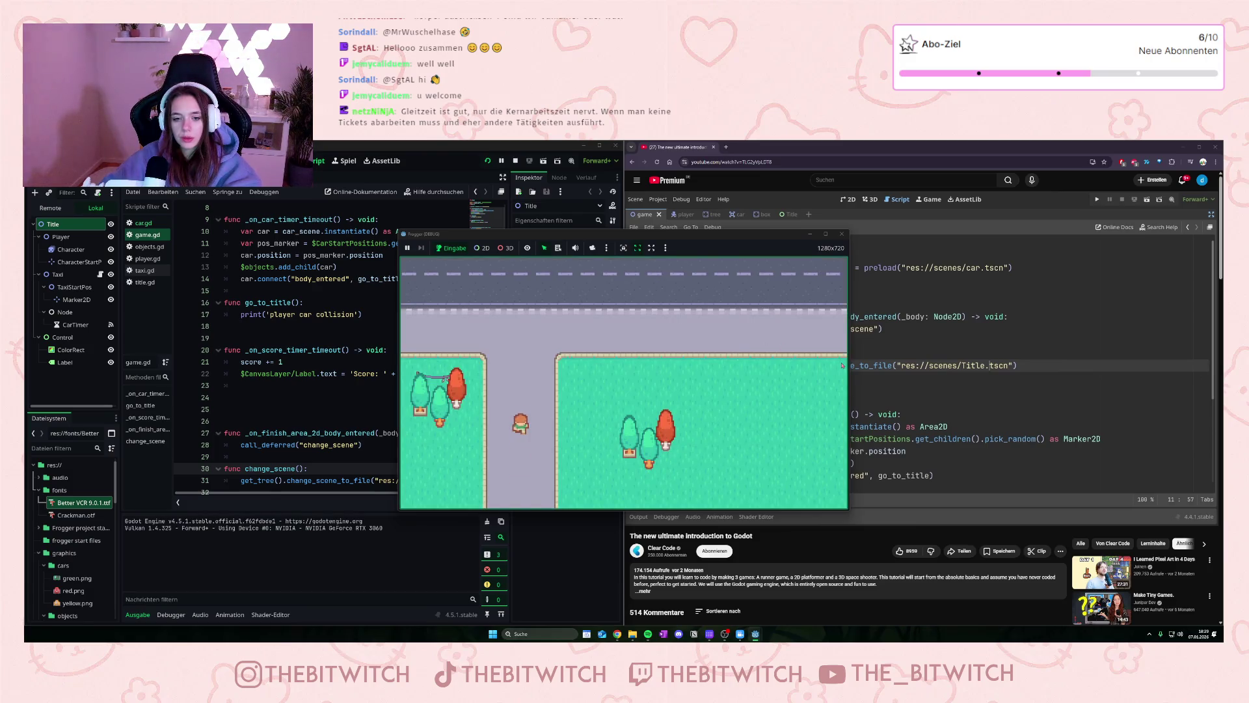
Step: Move the player up and right to the finish area, then stop the running game
key(Up)
key(Right)
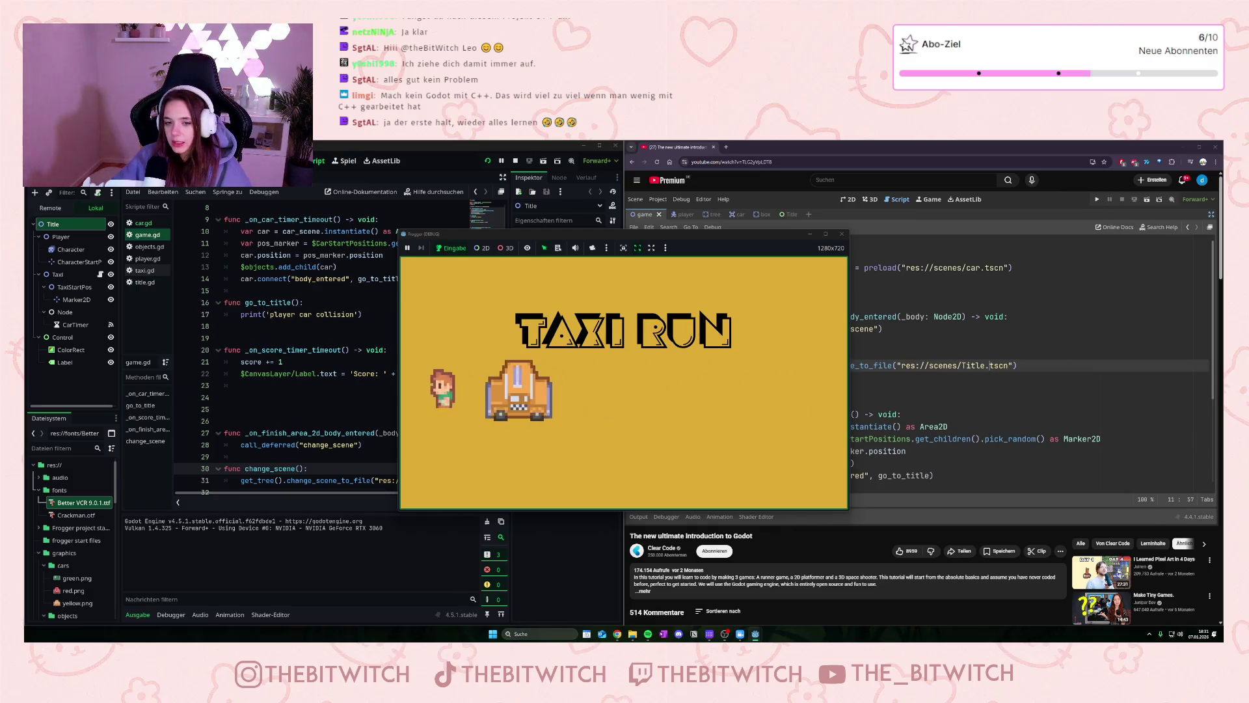
click(842, 233)
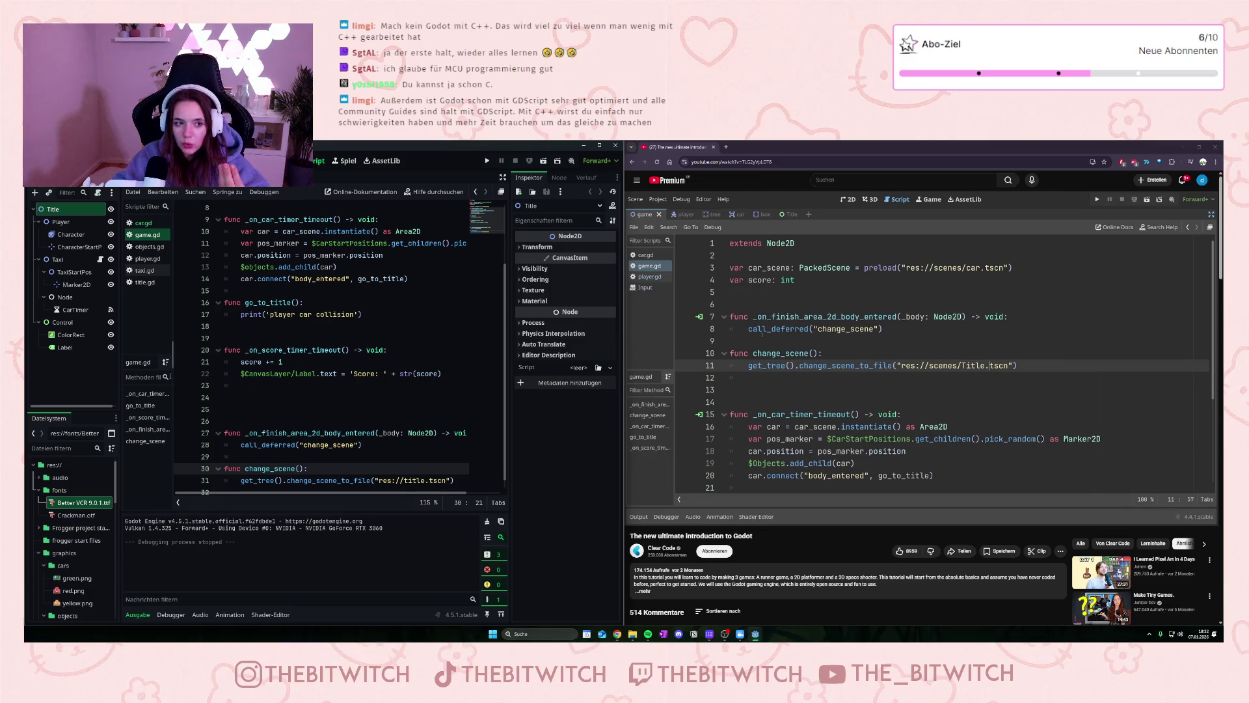
Step: Select CarTimer to check its 5.0 wait time and autostart while following the tutorial
click(92, 310)
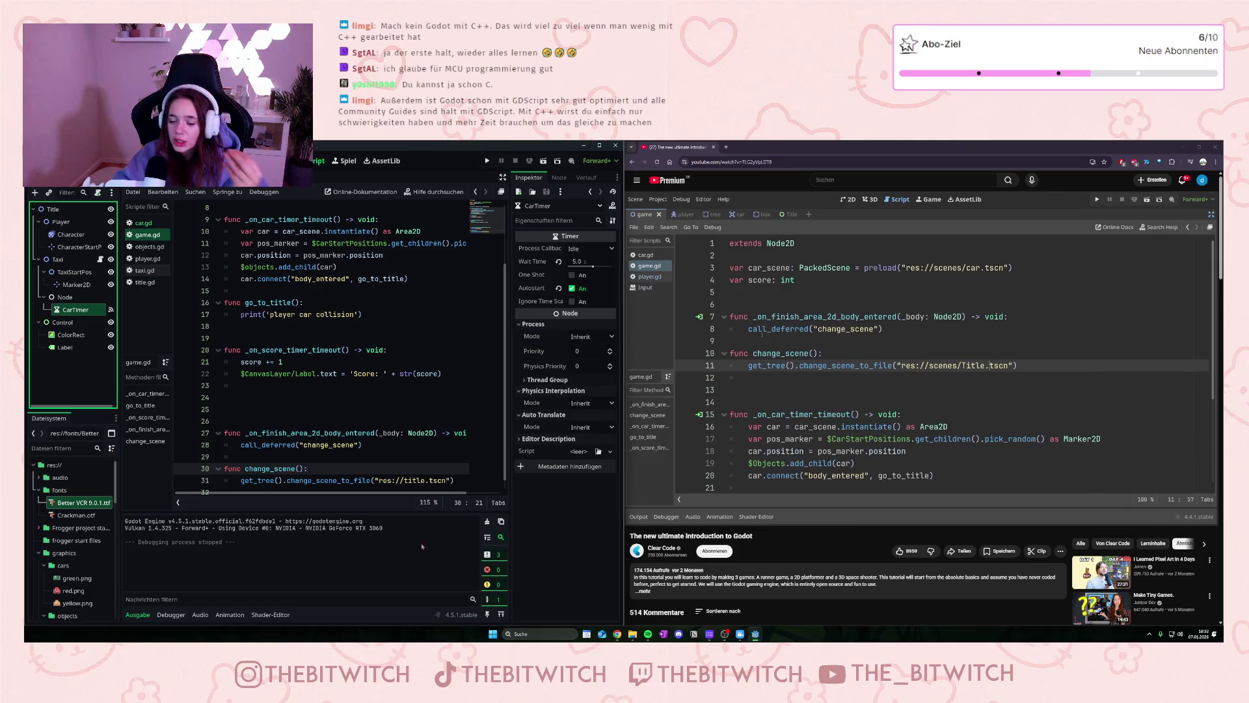
mouse_move(768, 439)
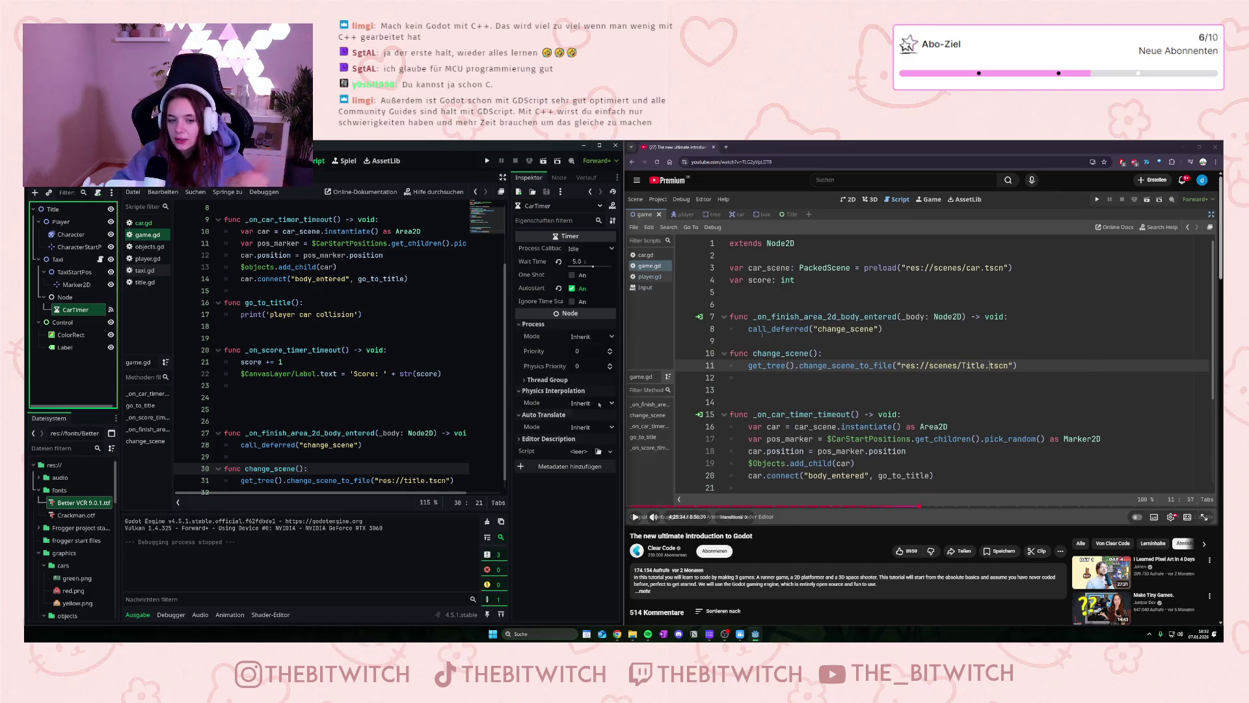
scroll(408, 396, down, 1)
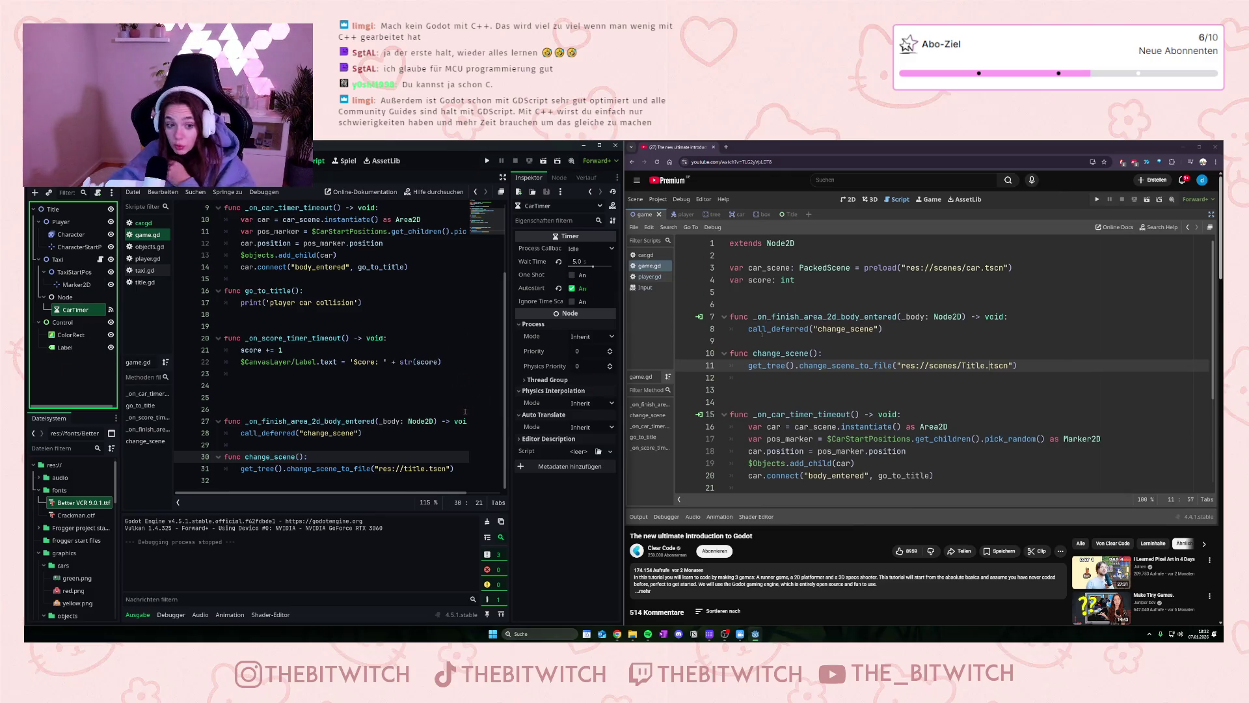
mouse_move(735, 471)
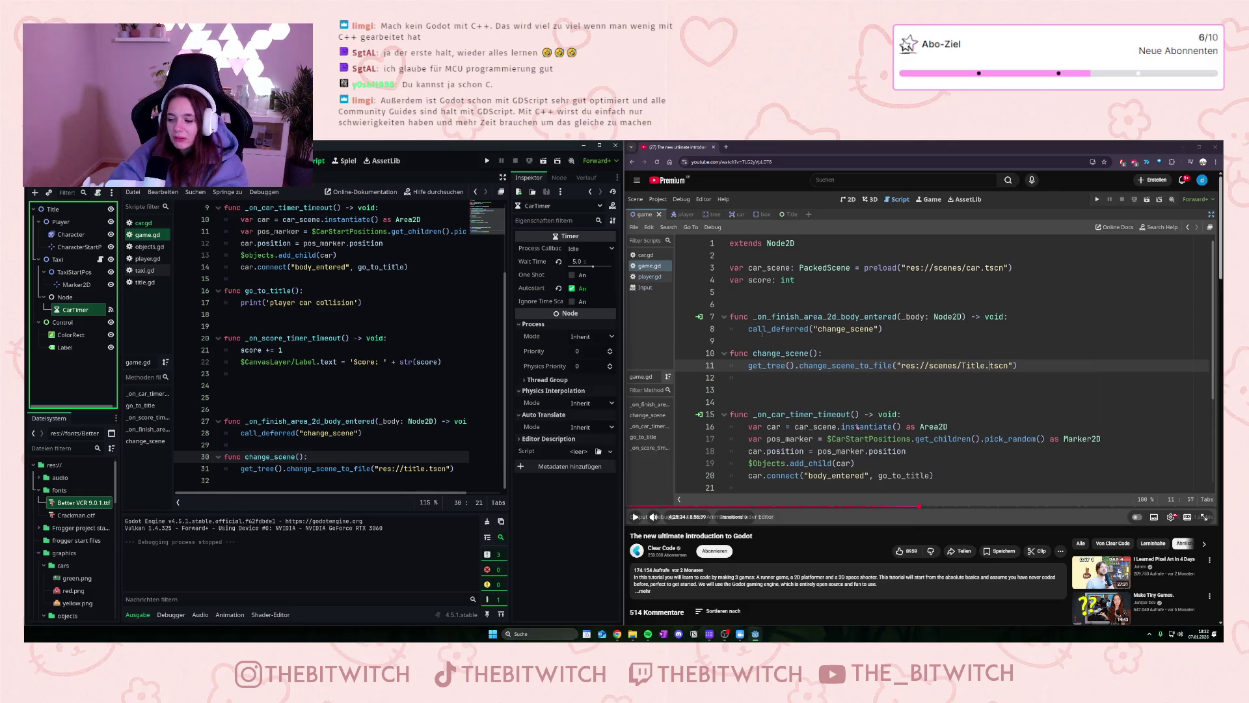
click(870, 389)
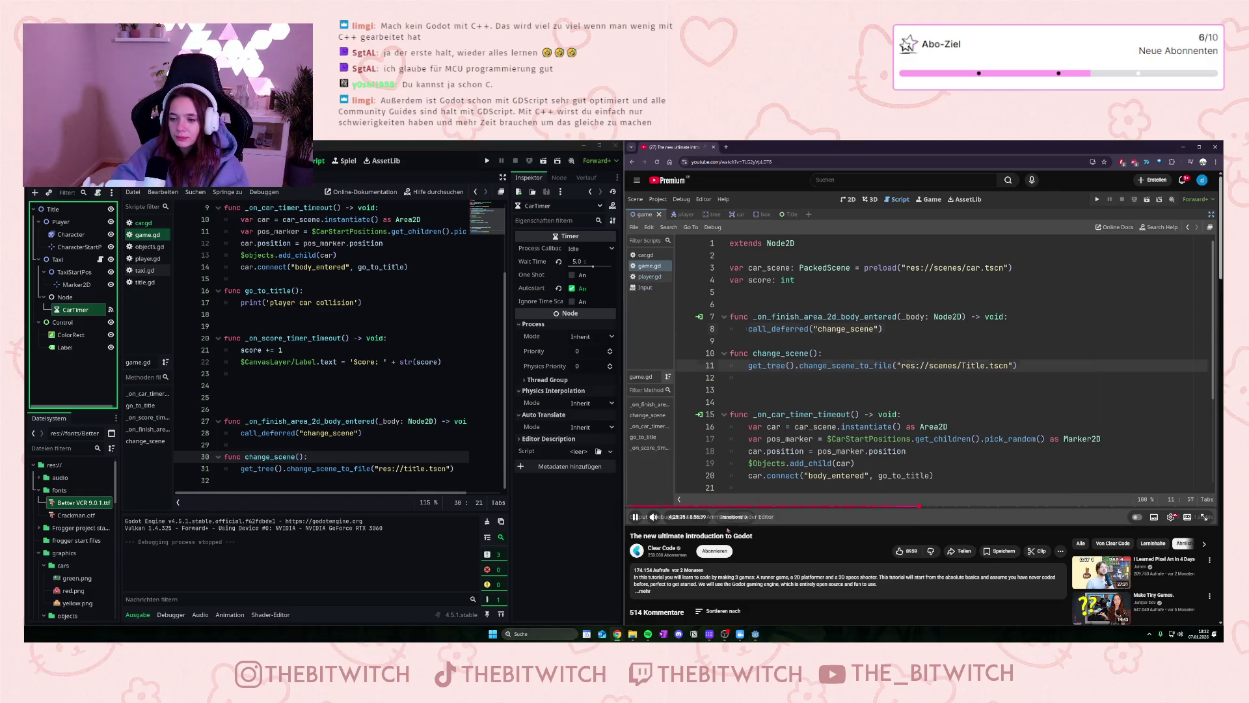
click(812, 441)
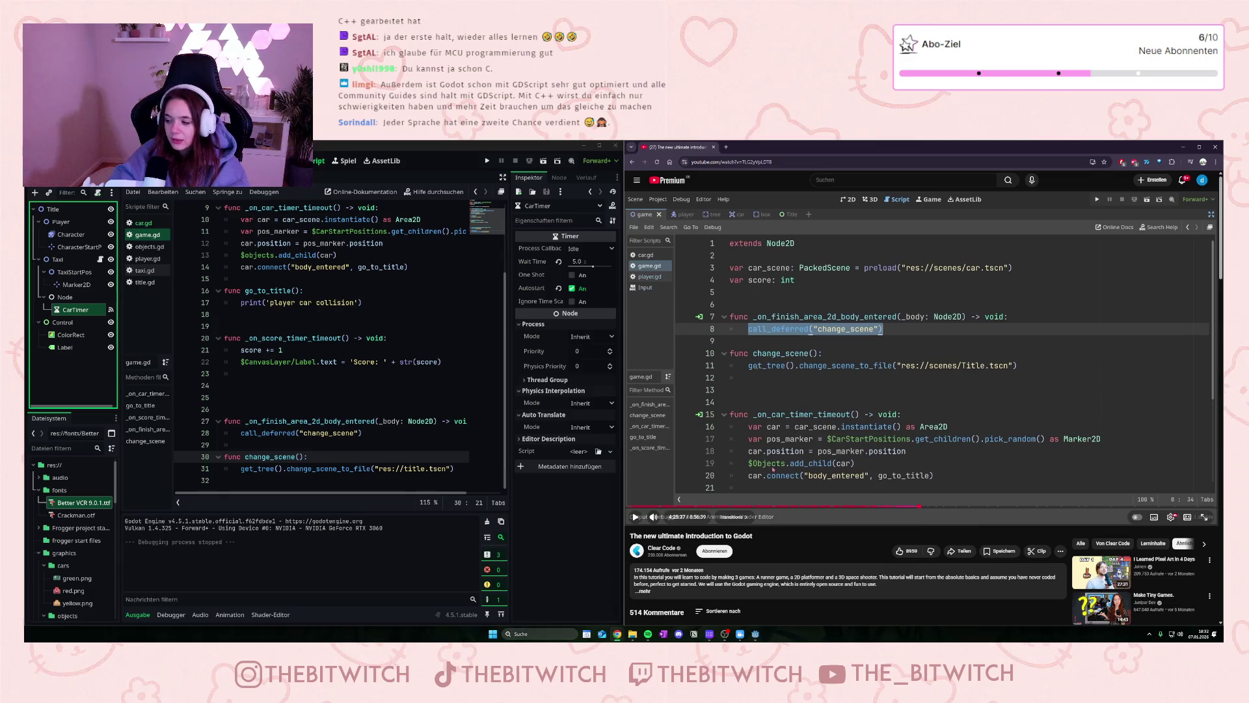
click(778, 466)
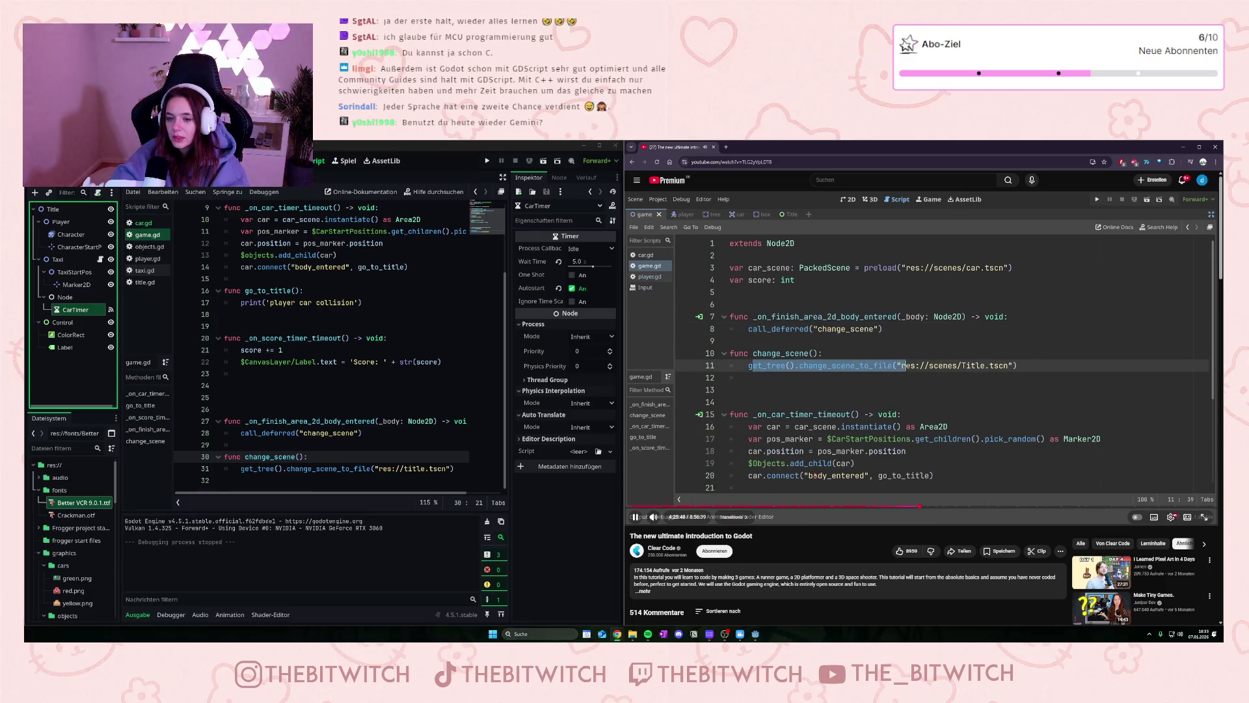
click(869, 350)
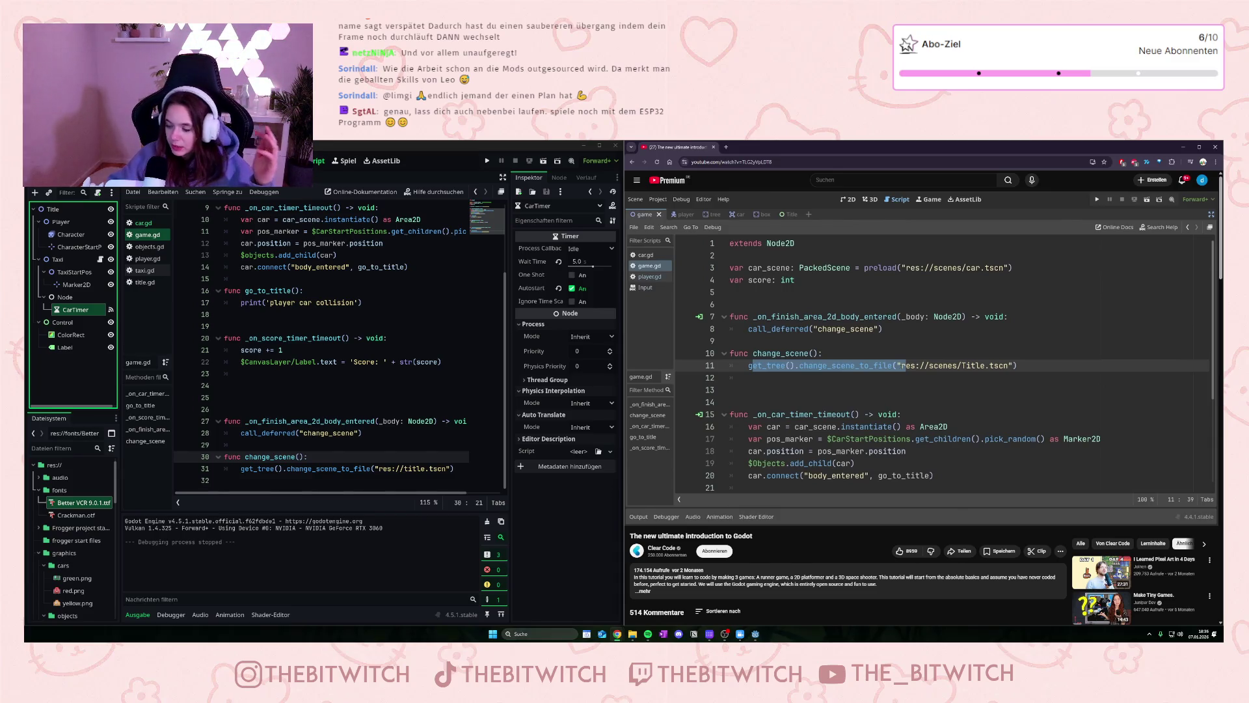
mouse_move(1101, 279)
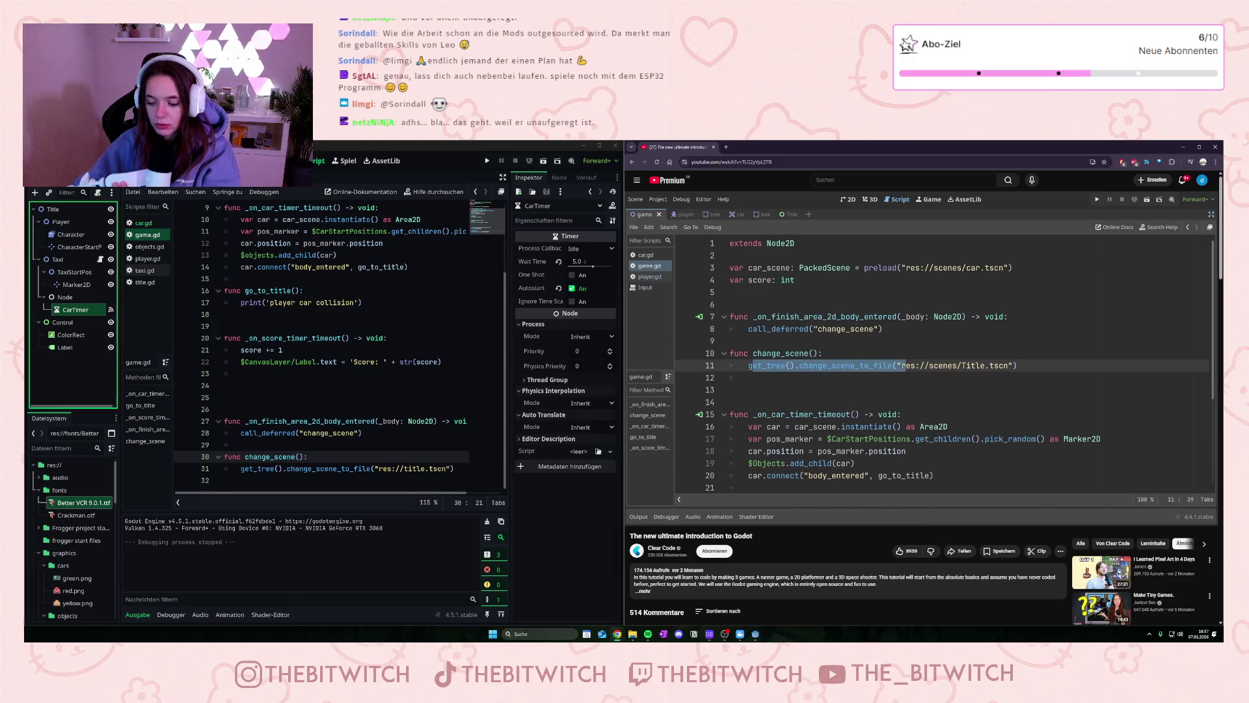
Step: Watch the tutorial up to go_to_title's call_deferred change and select go_to_title on line 14
click(966, 388)
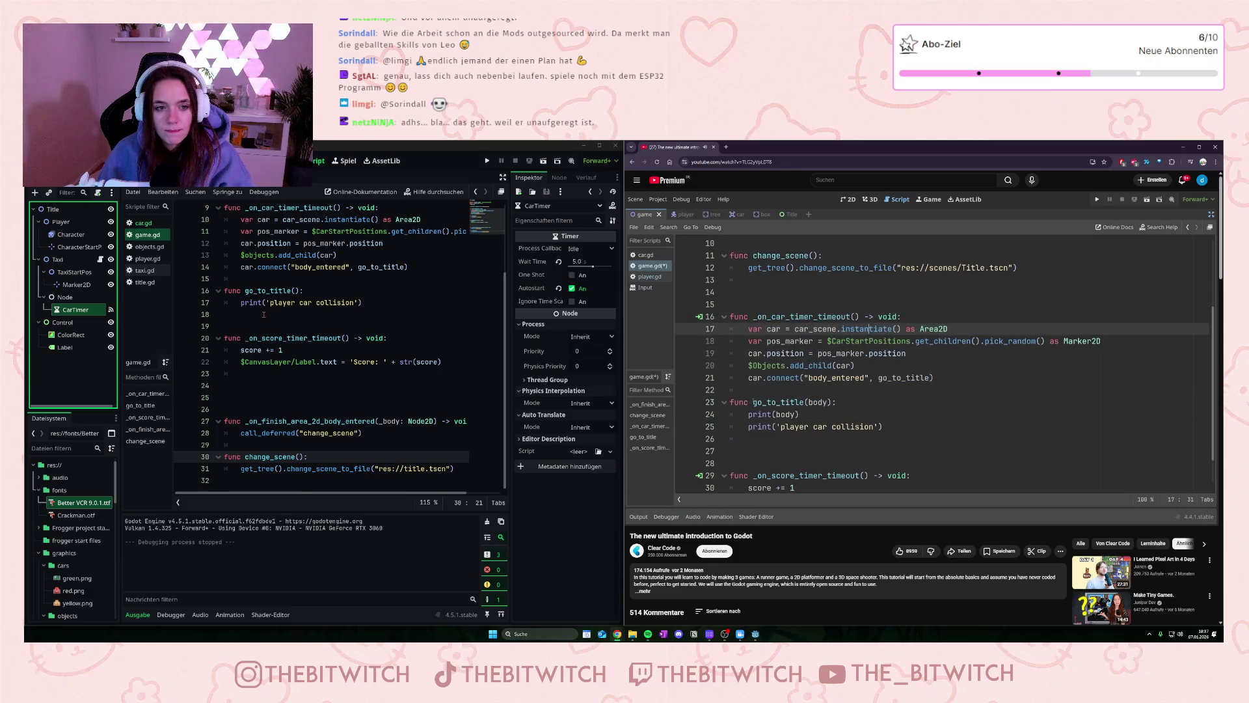
scroll(264, 314, up, 2)
click(419, 338)
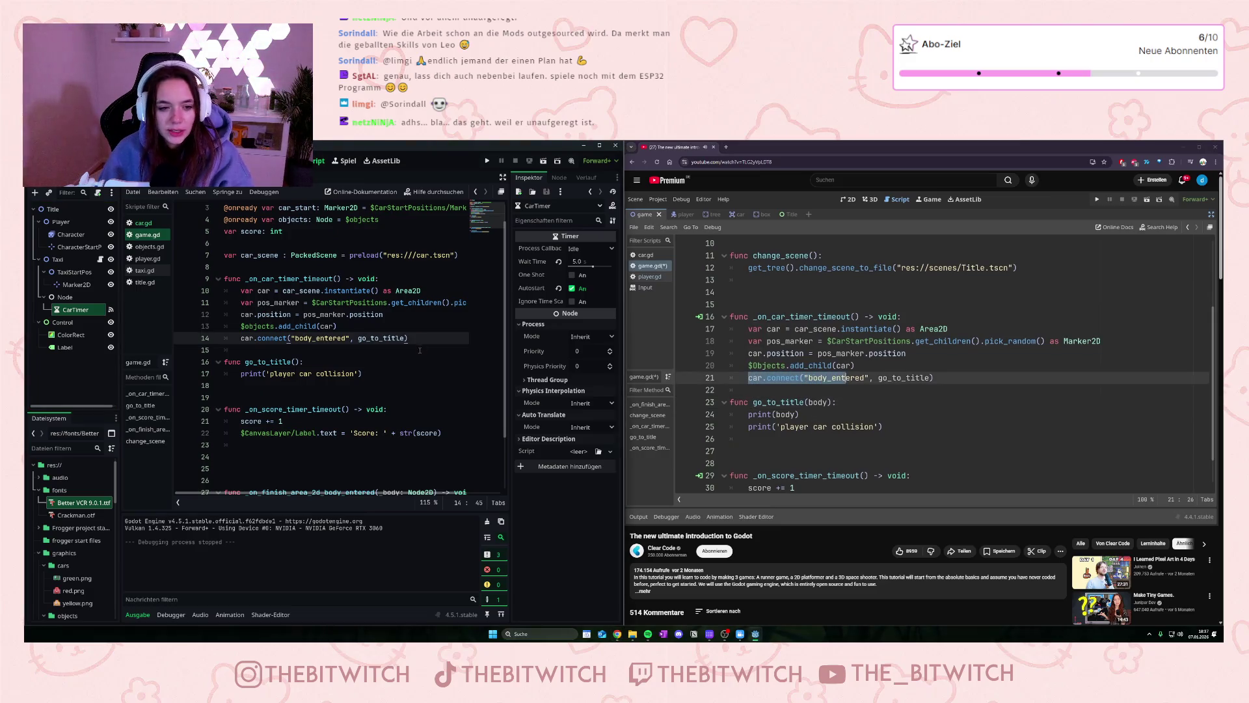
scroll(295, 411, down, 2)
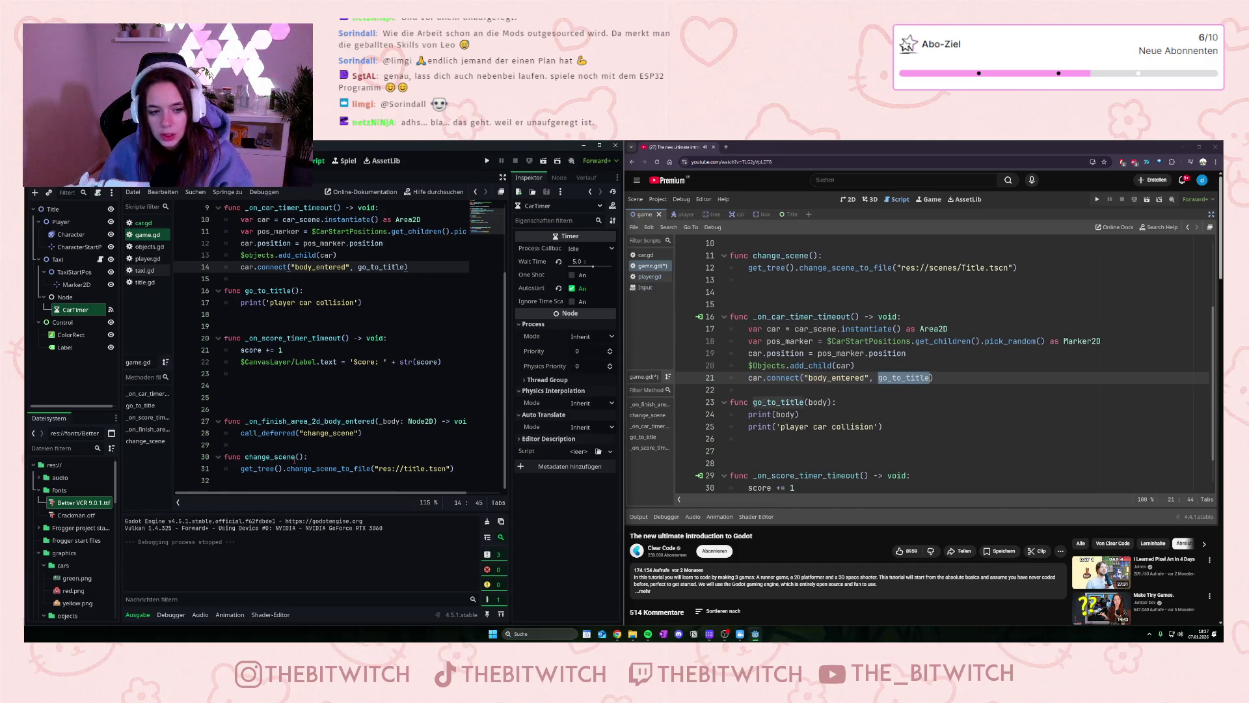
scroll(333, 405, up, 2)
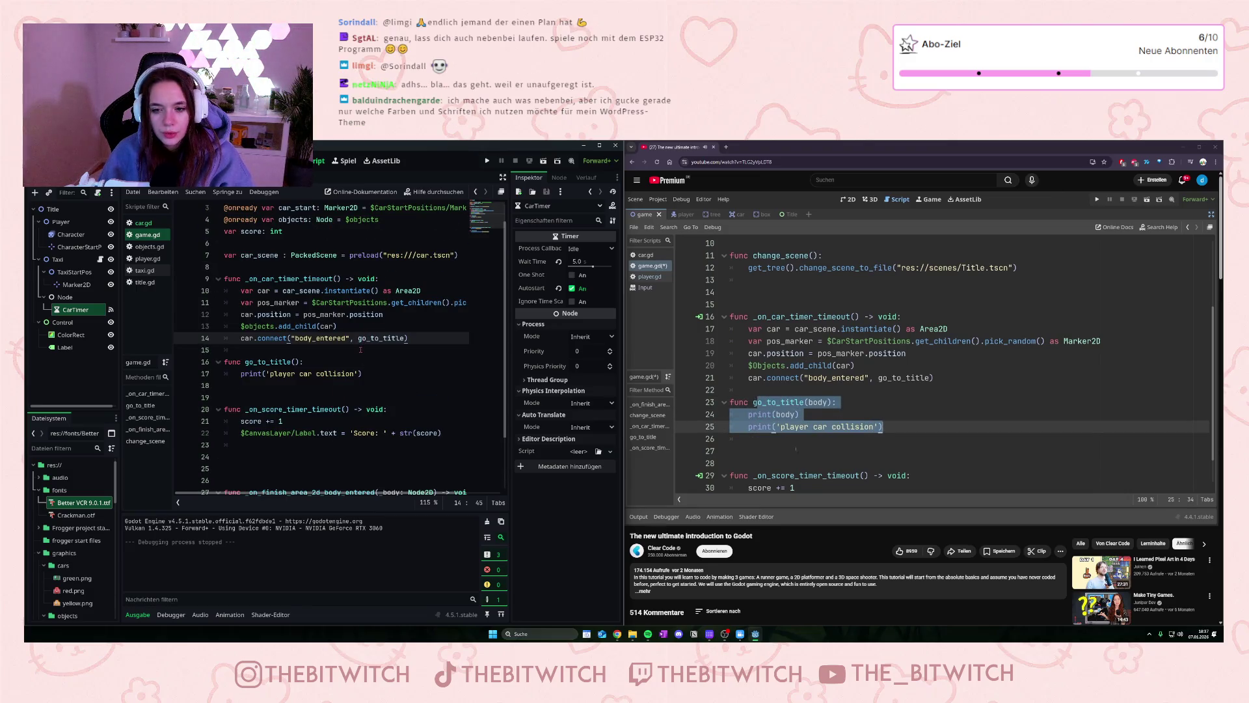
scroll(359, 350, down, 1)
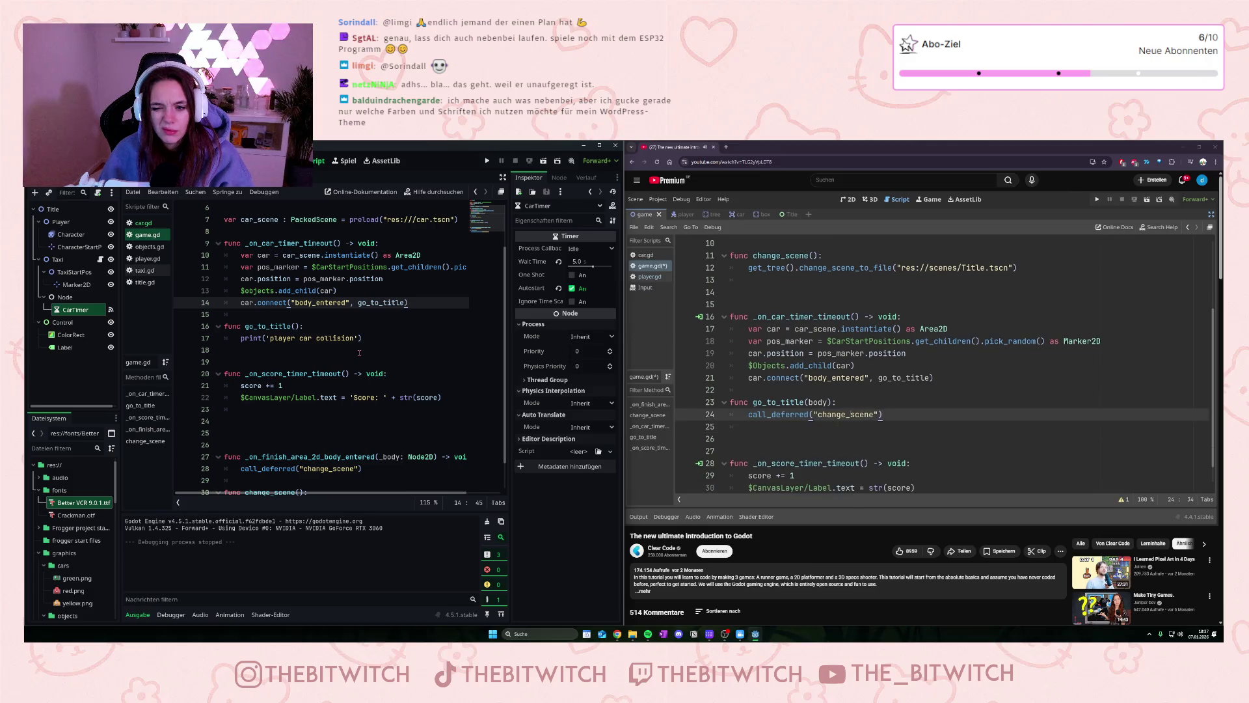
click(694, 383)
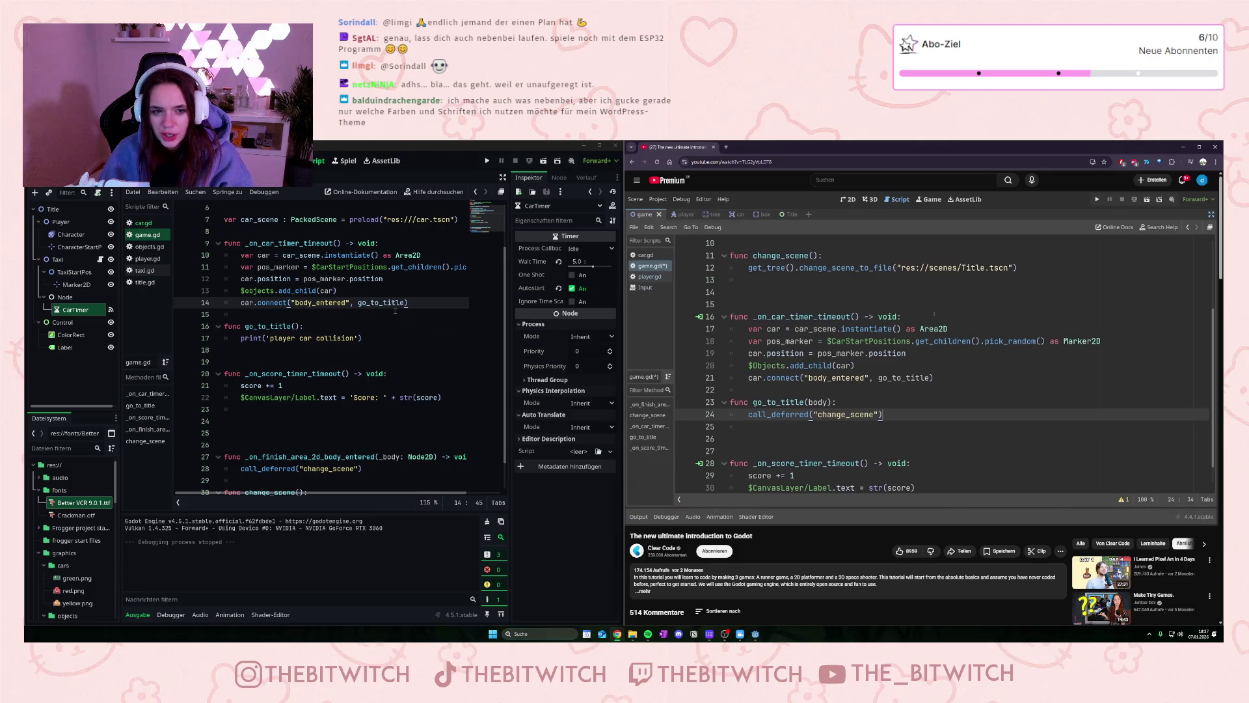
double_click(360, 303)
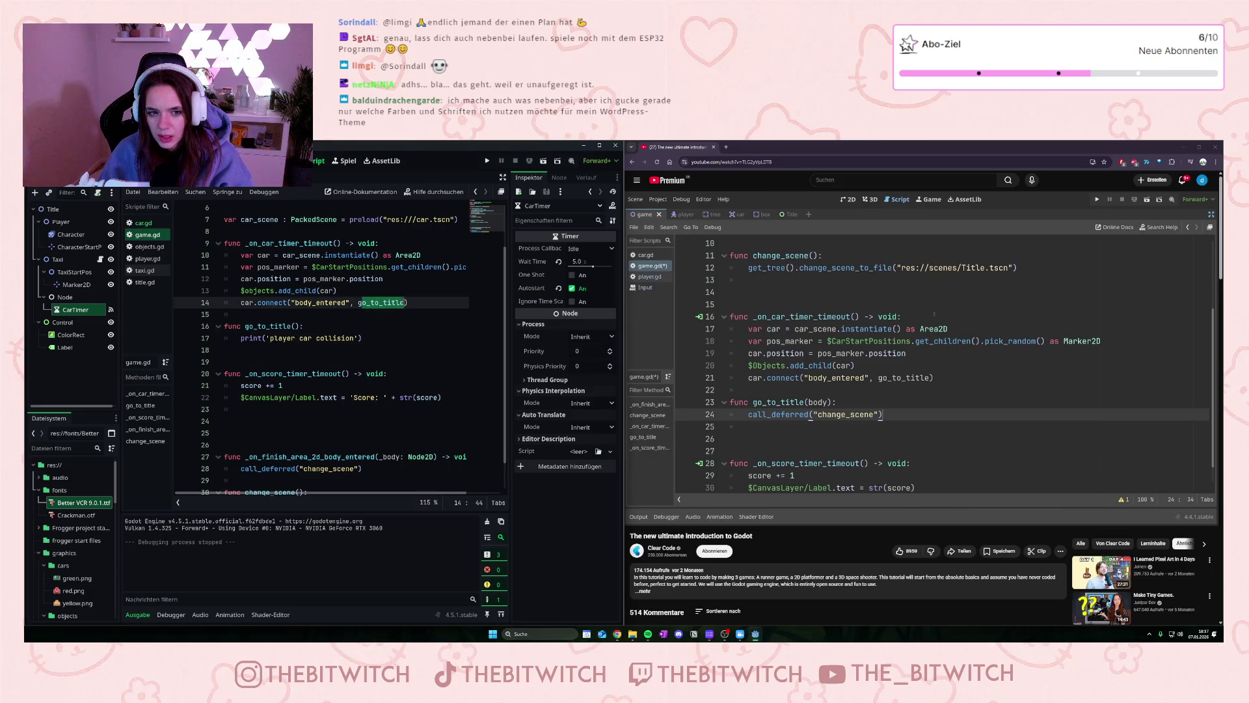
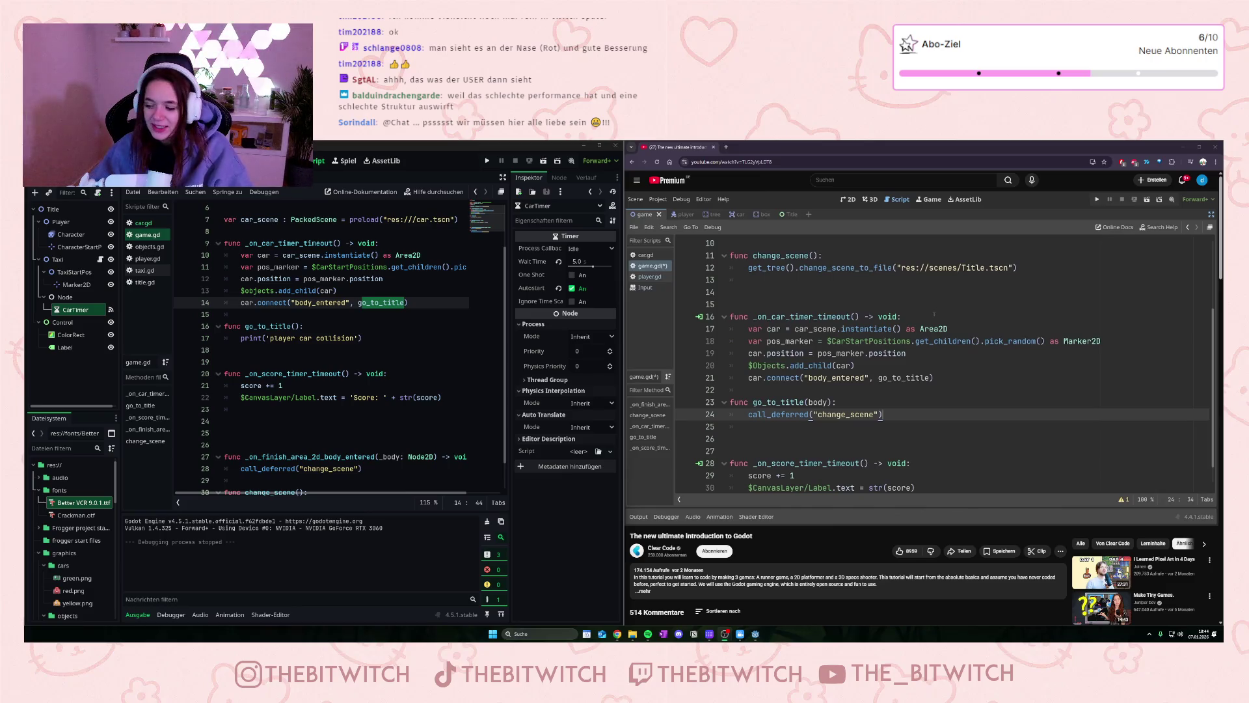
Step: Pause the tutorial video when its Exercise card comes up
mouse_move(1103, 420)
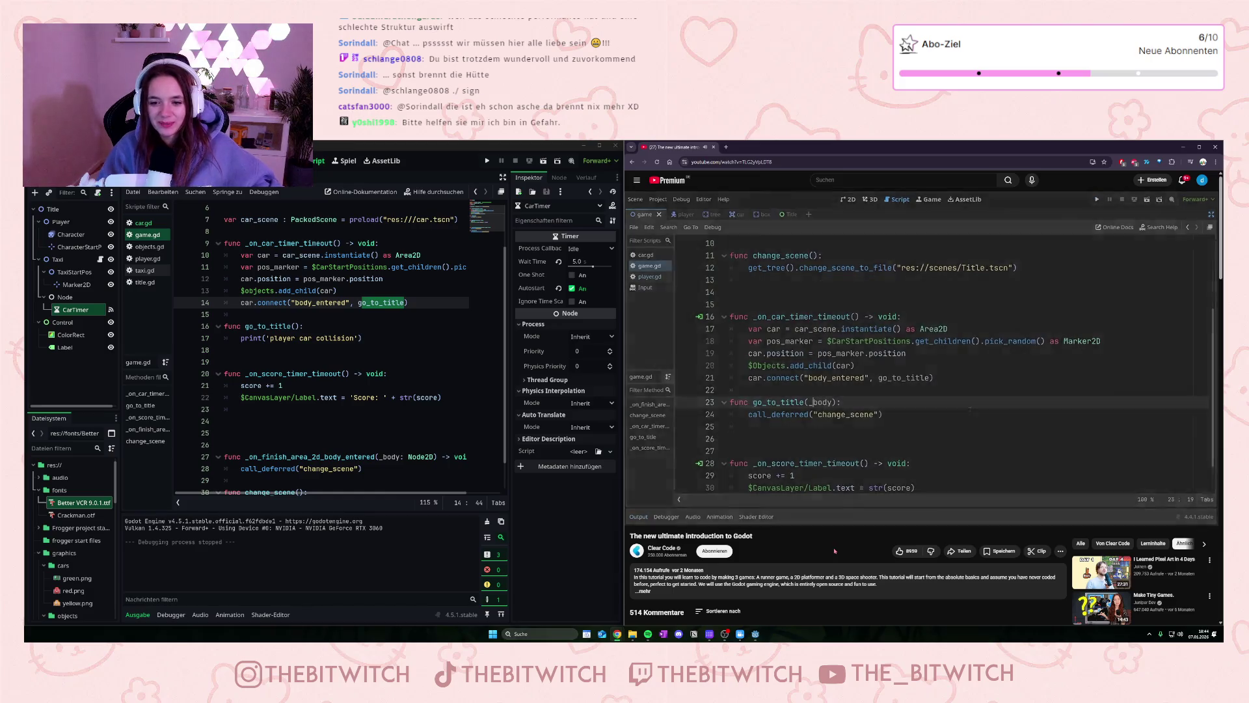
click(781, 455)
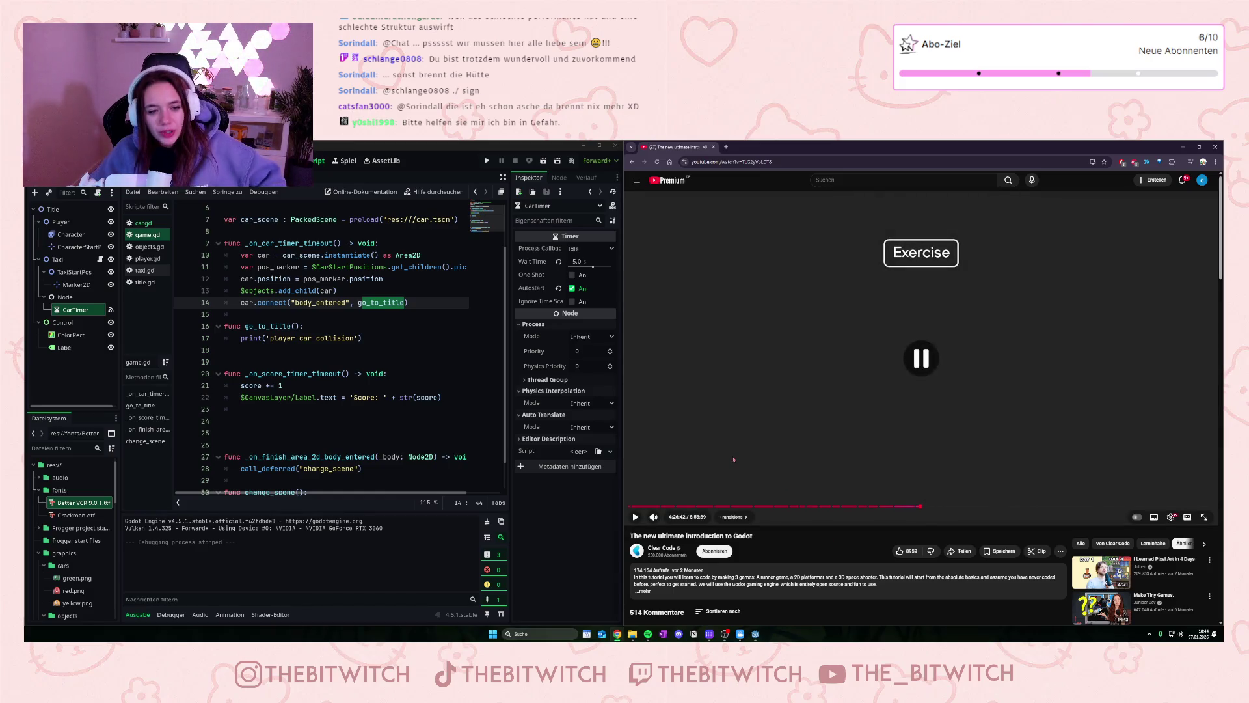
Step: Replace go_to_title with change_scene on line 14, save game.gd, and run the game
drag(357, 303, 406, 303)
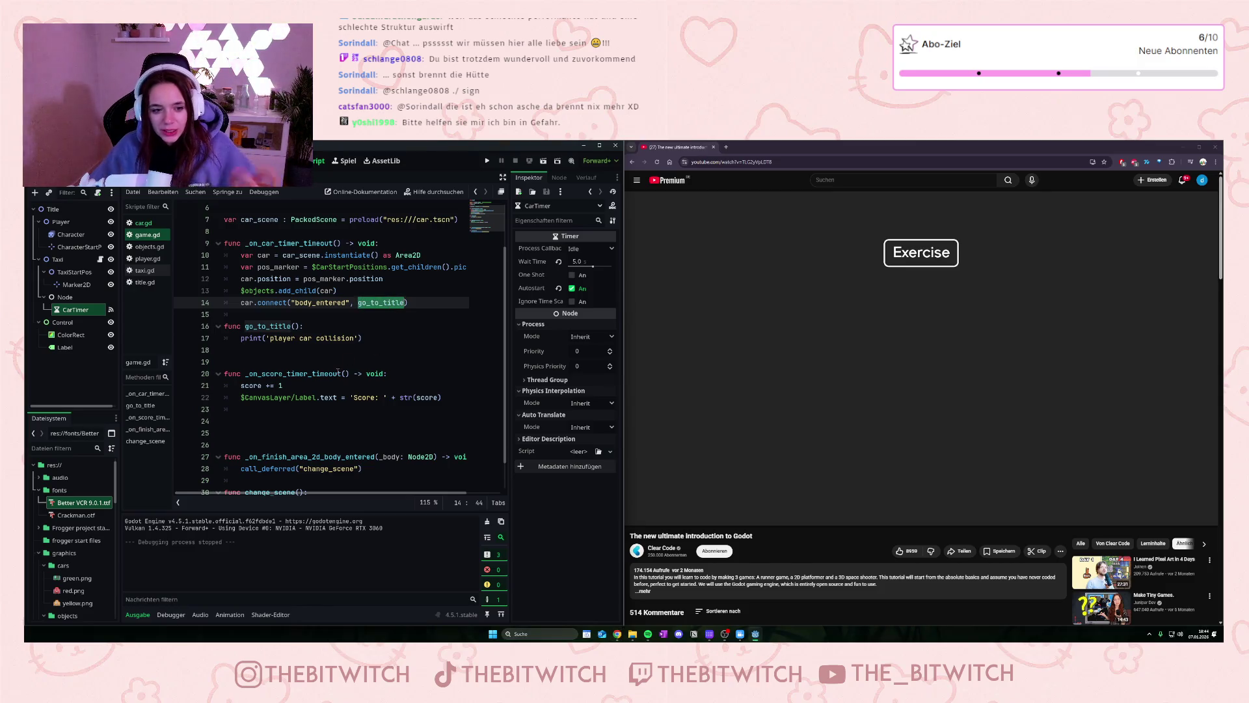
key(BackSpace)
text(c)
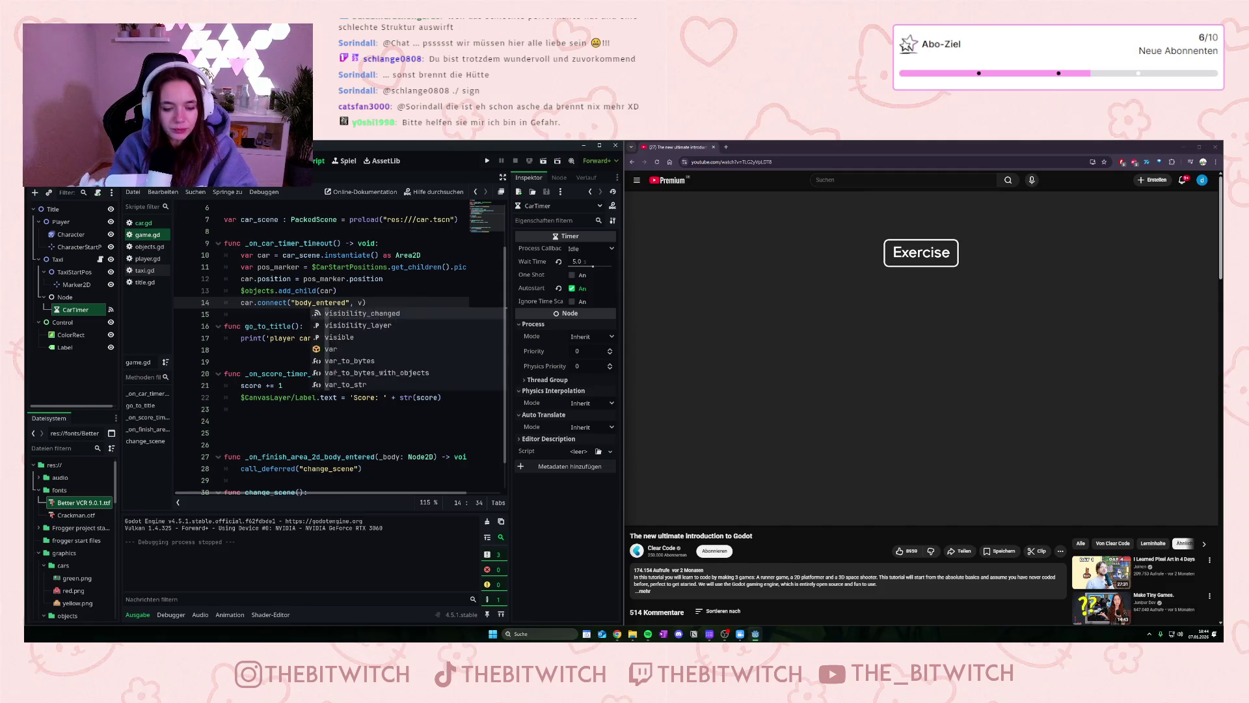
text(hang)
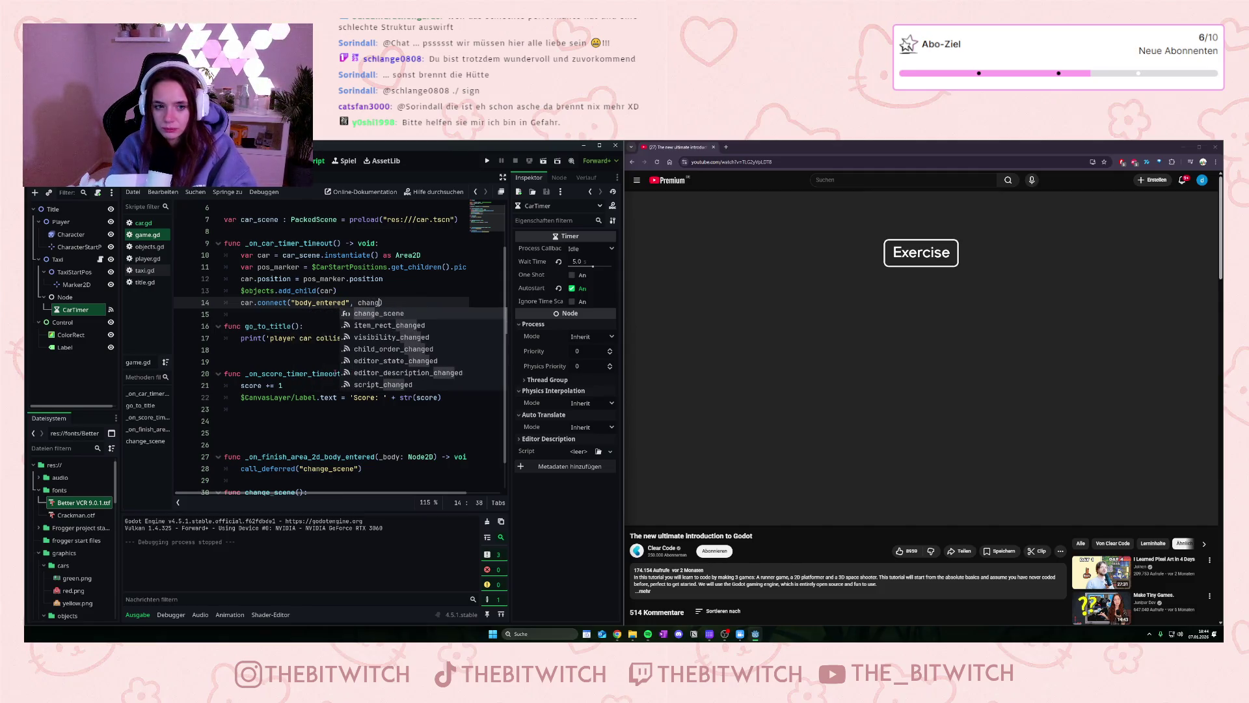
text(e_scene)
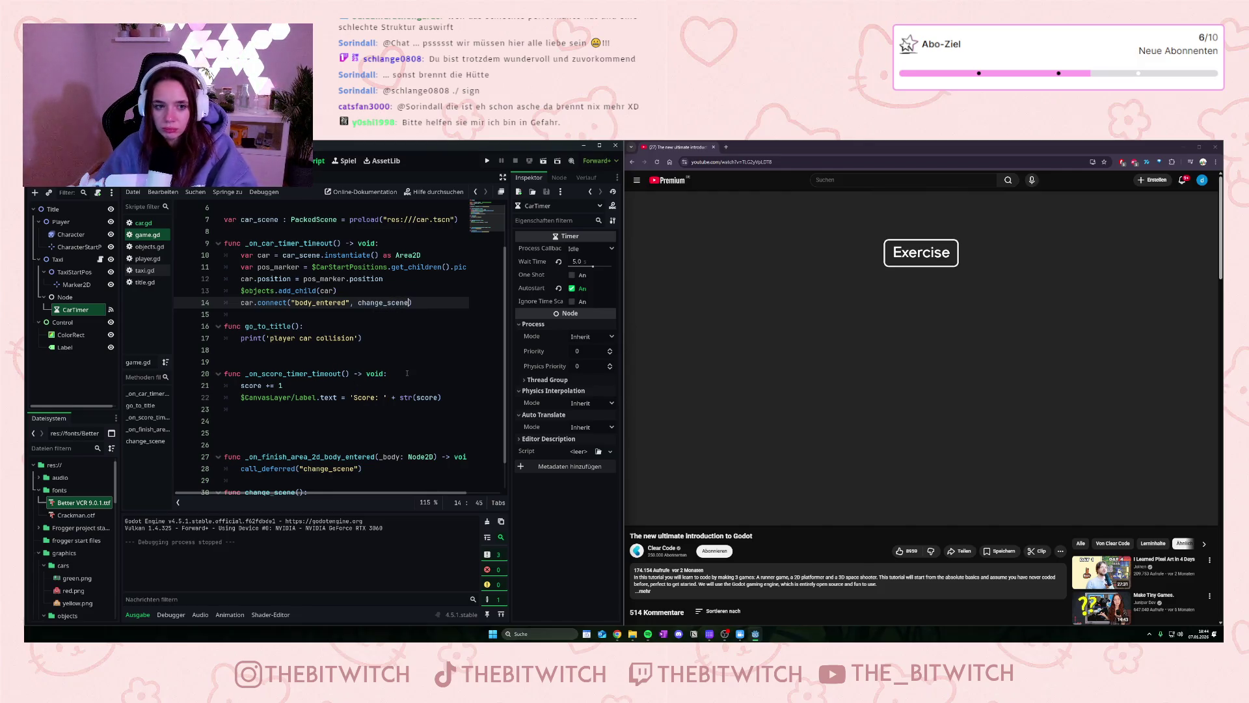
click(402, 375)
key(ctrl+s)
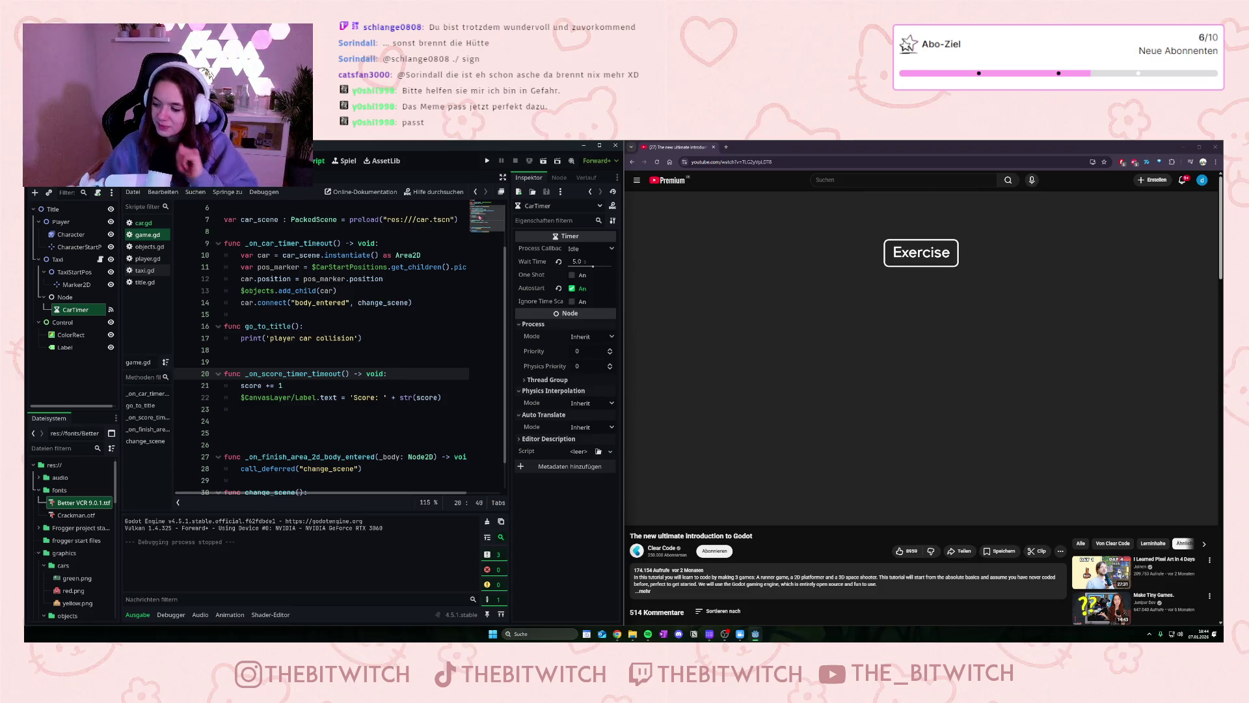
click(487, 160)
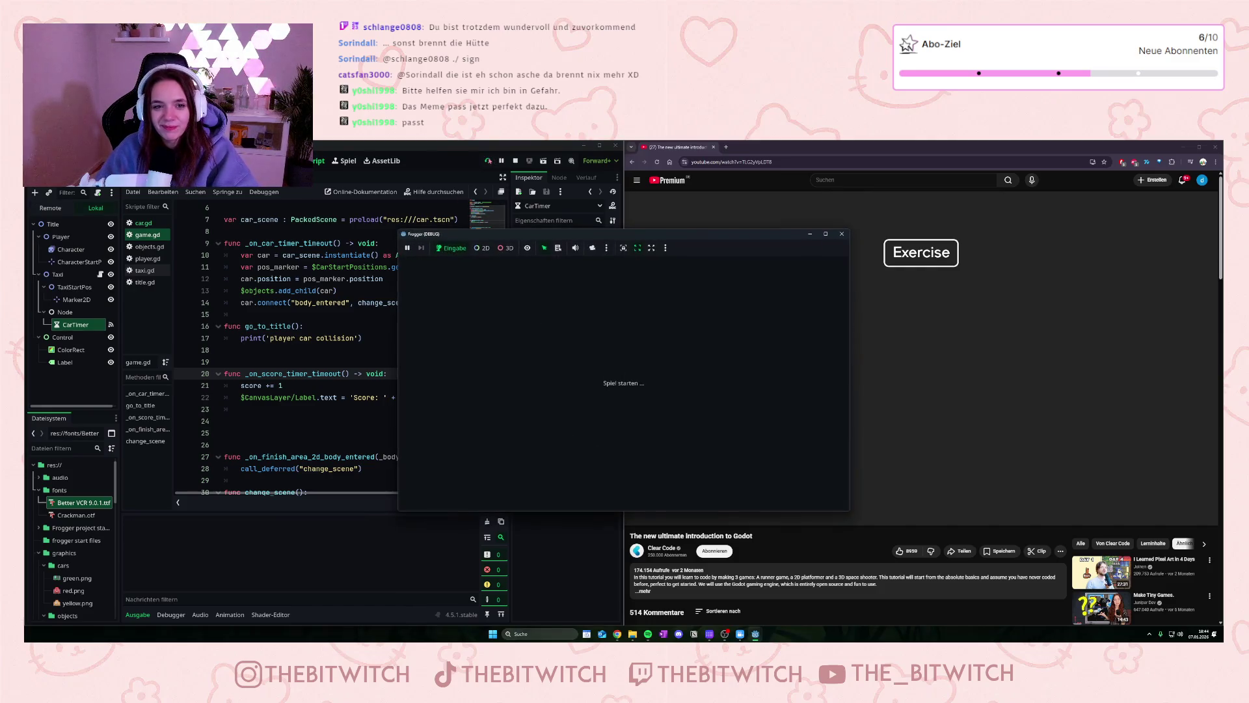
key(Up)
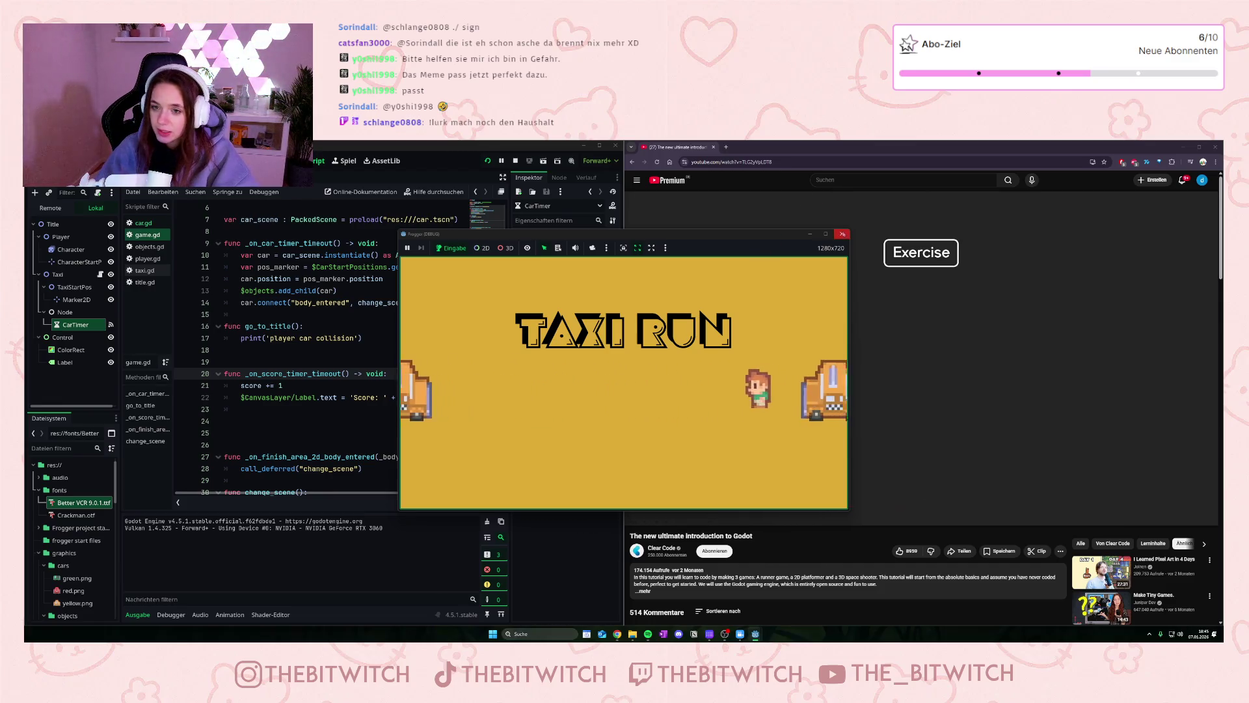
click(842, 234)
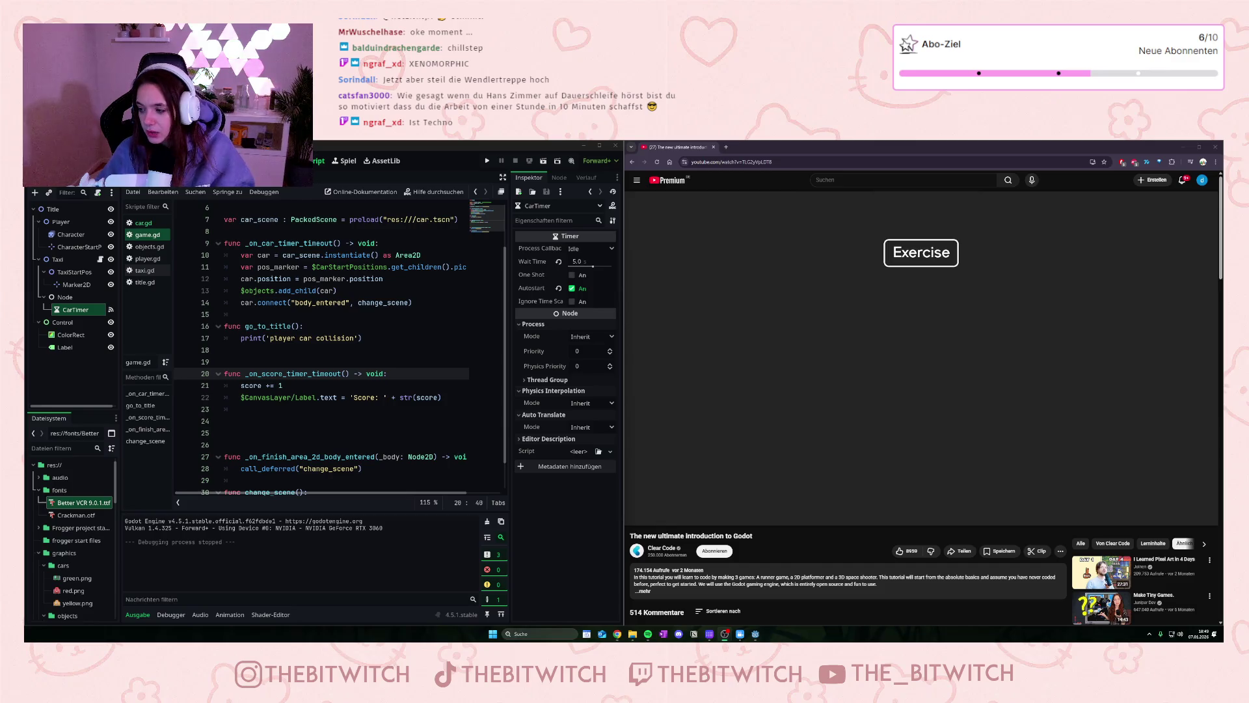
Step: Play the tutorial on and stop on the 'Go from the title screen to the game' exercise
mouse_move(903, 376)
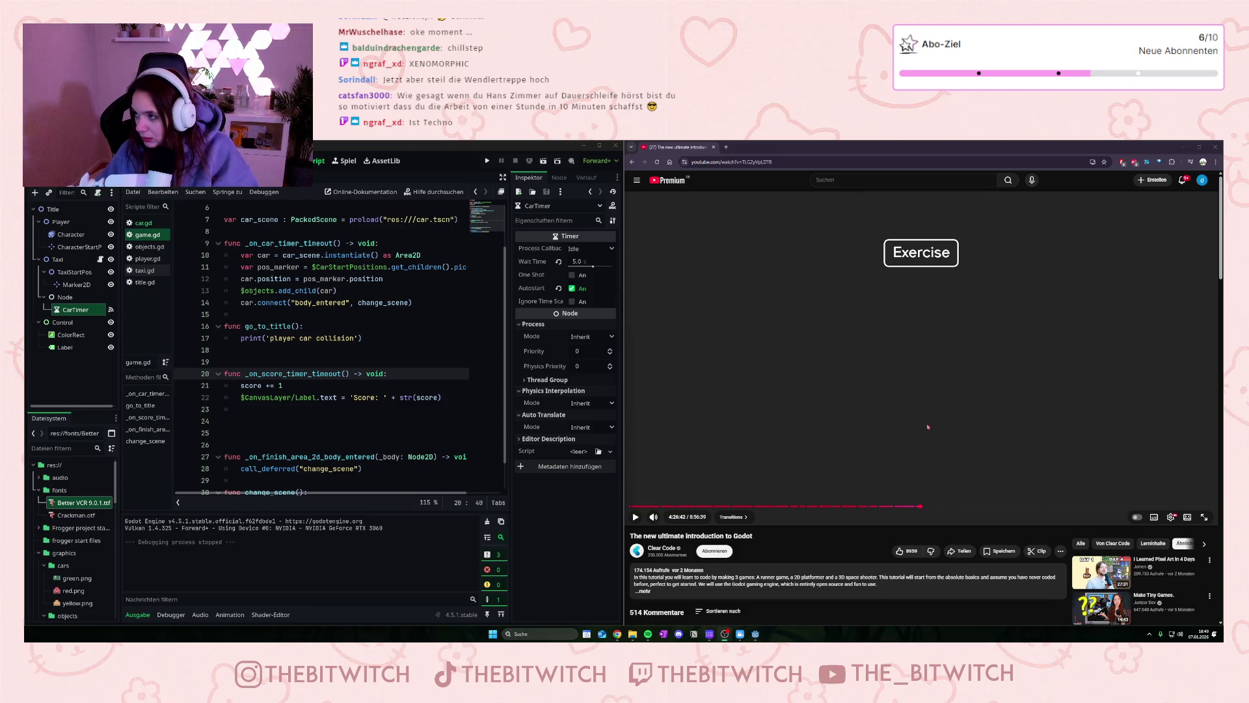
click(946, 423)
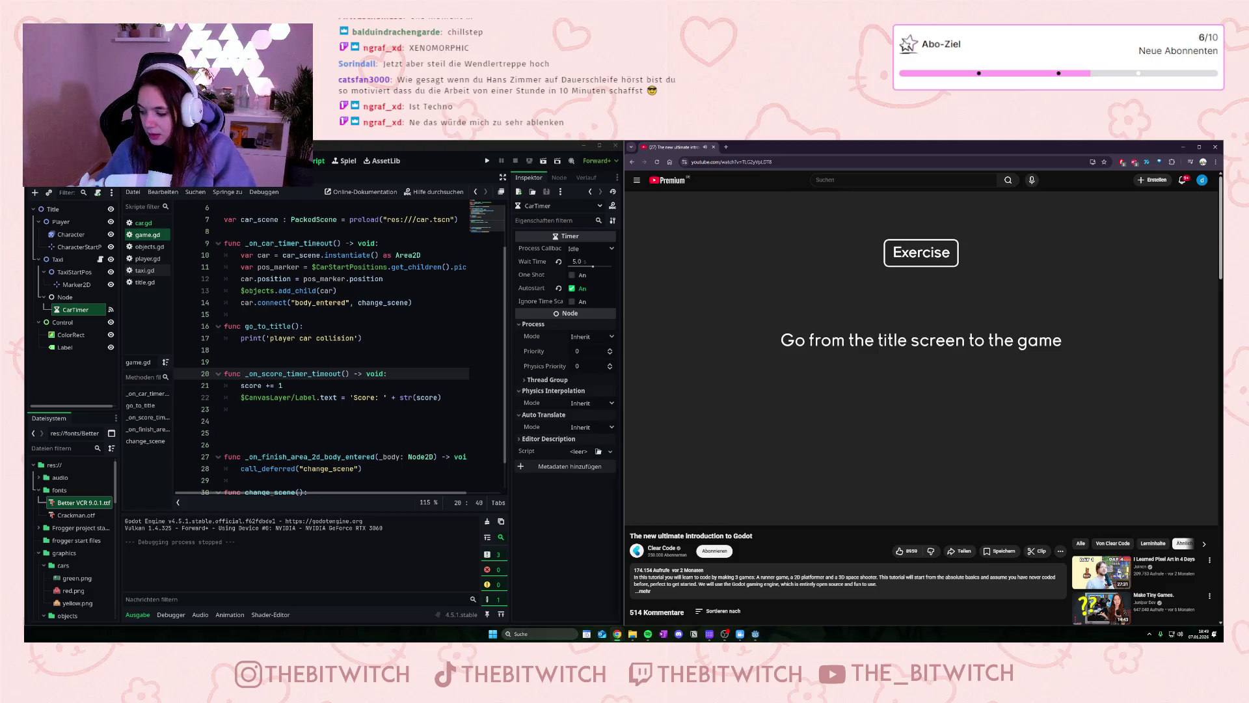
click(976, 334)
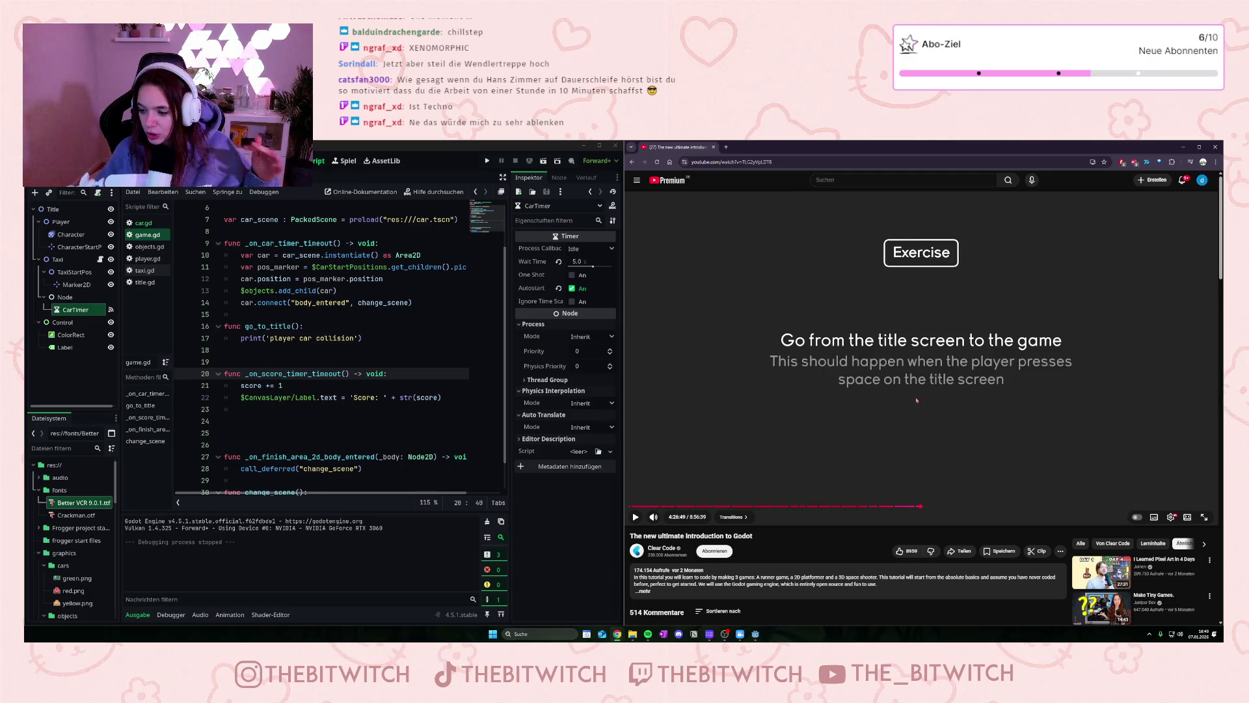
click(924, 454)
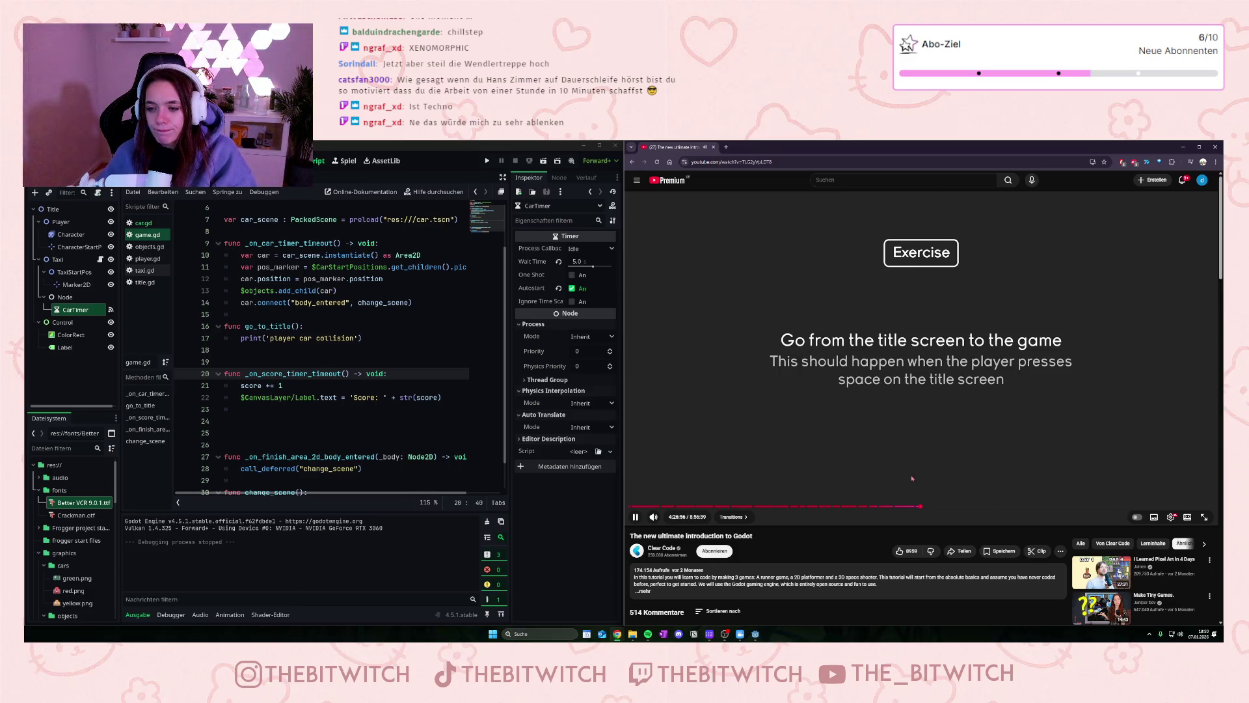
click(912, 469)
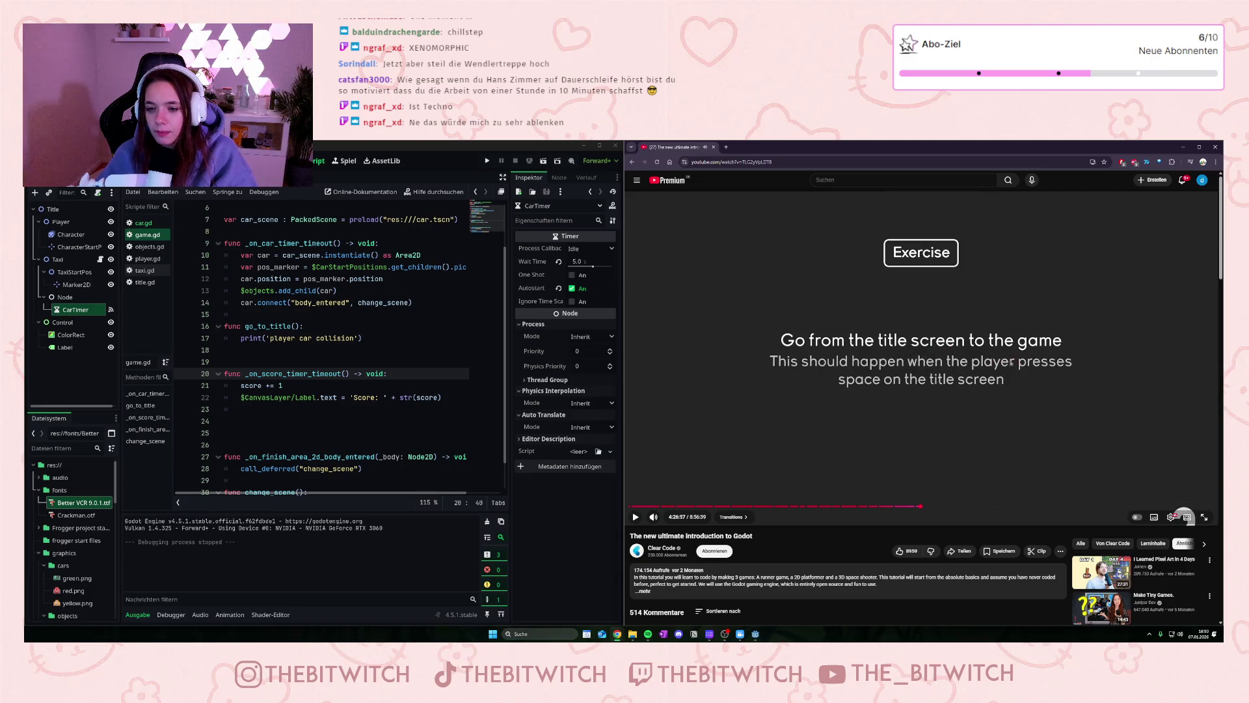
Step: Delete the go_to_title function and leftover blank lines from game.gd, then run the game
click(145, 281)
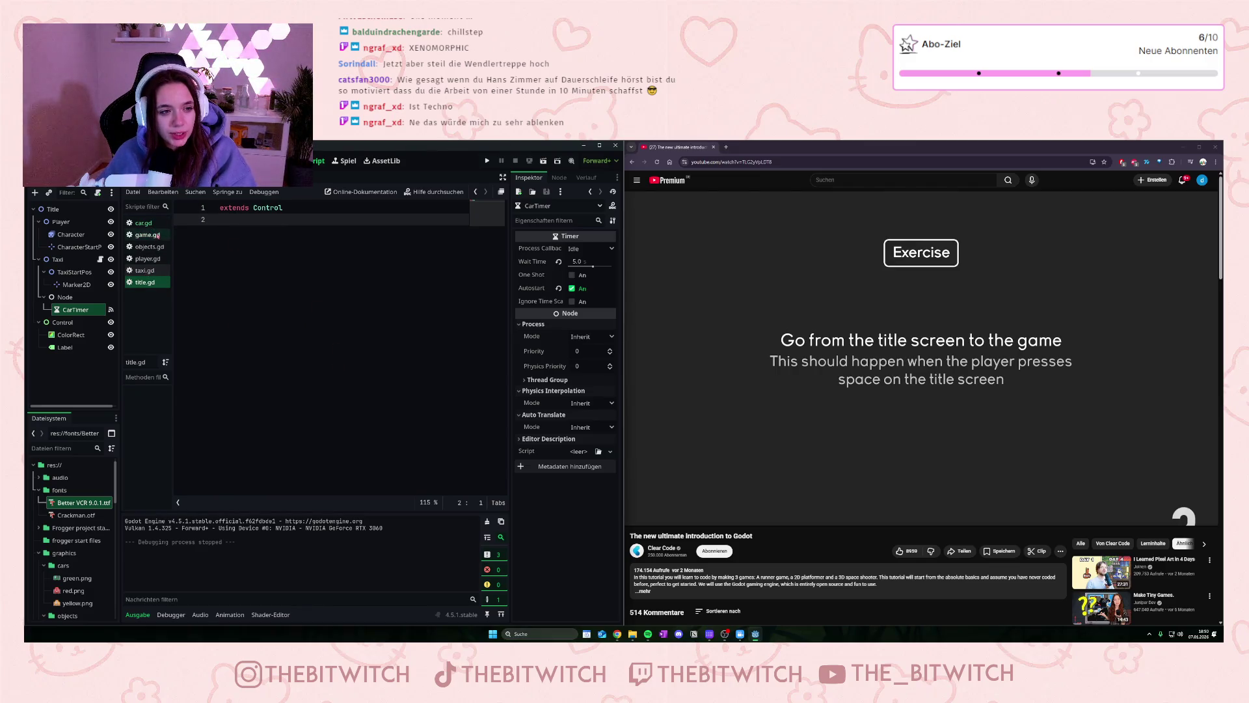
click(162, 237)
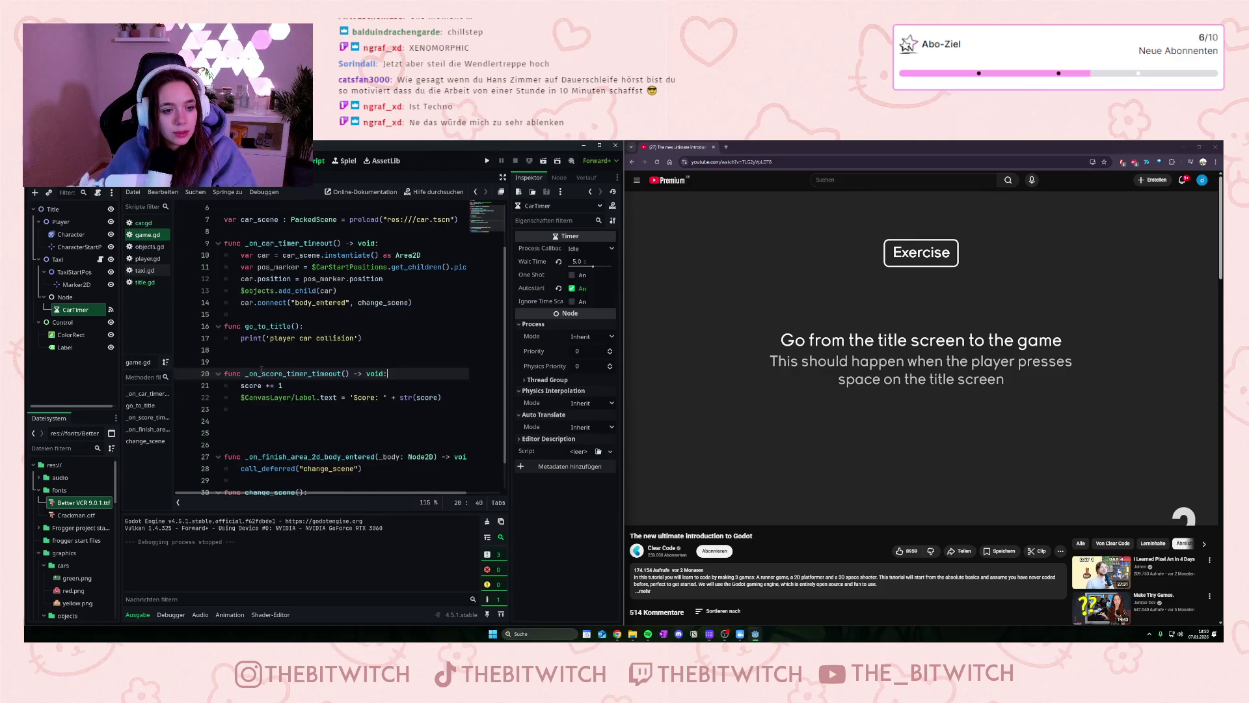
drag(362, 338, 224, 326)
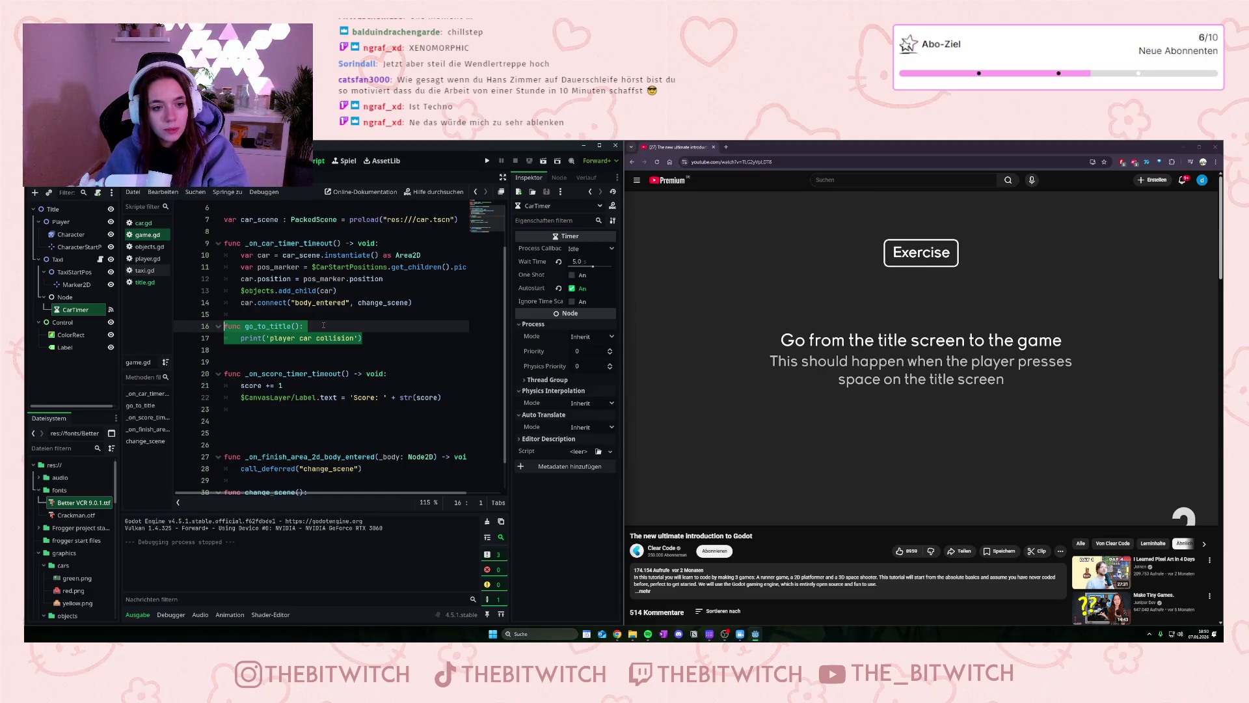
key(BackSpace)
key(Delete)
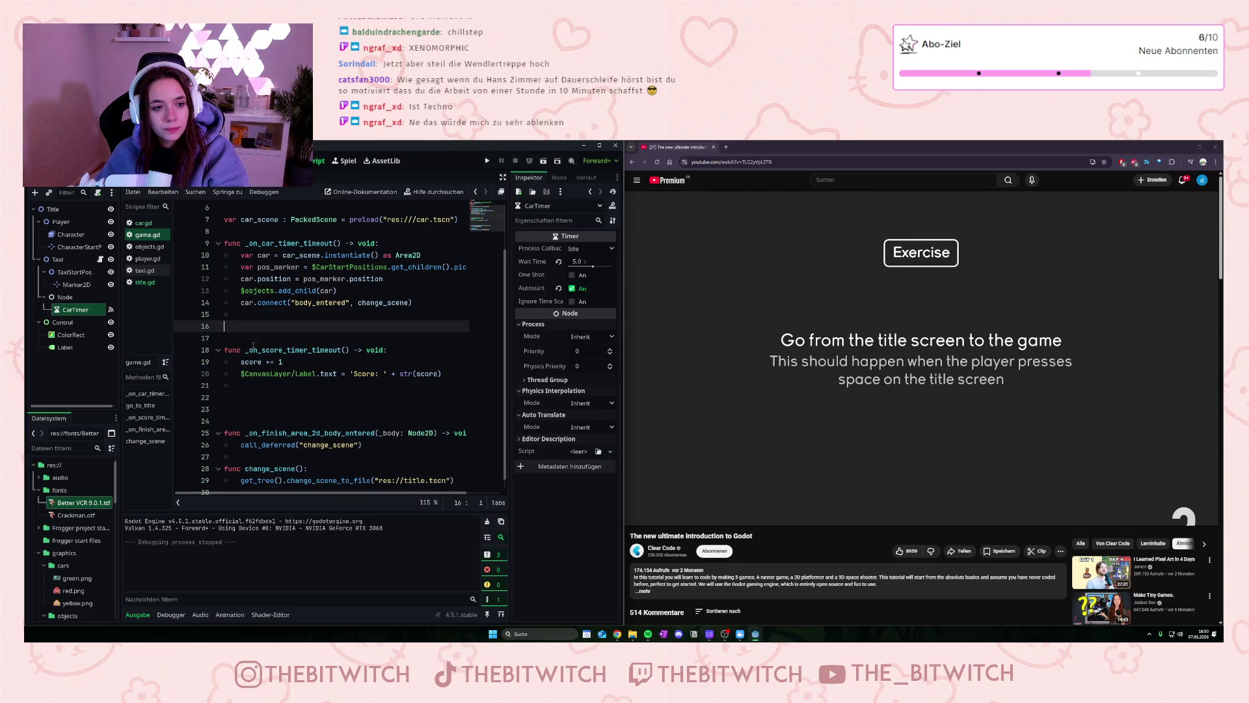
key(BackSpace)
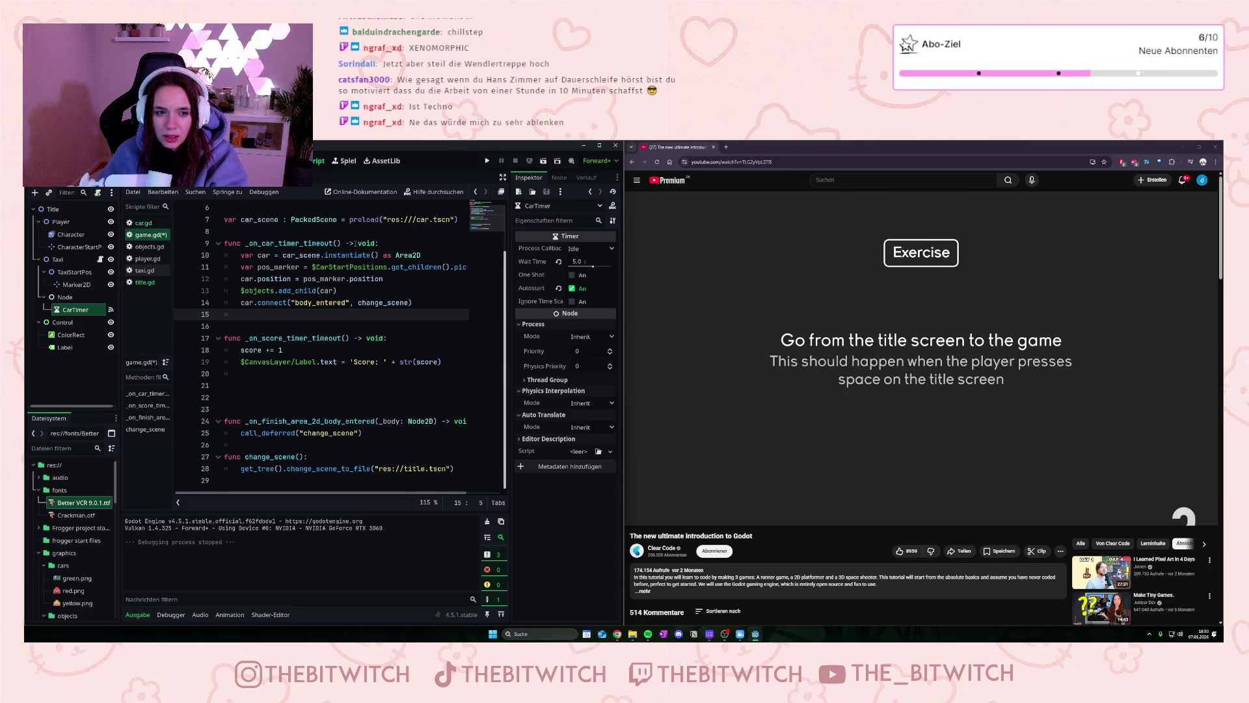
click(488, 162)
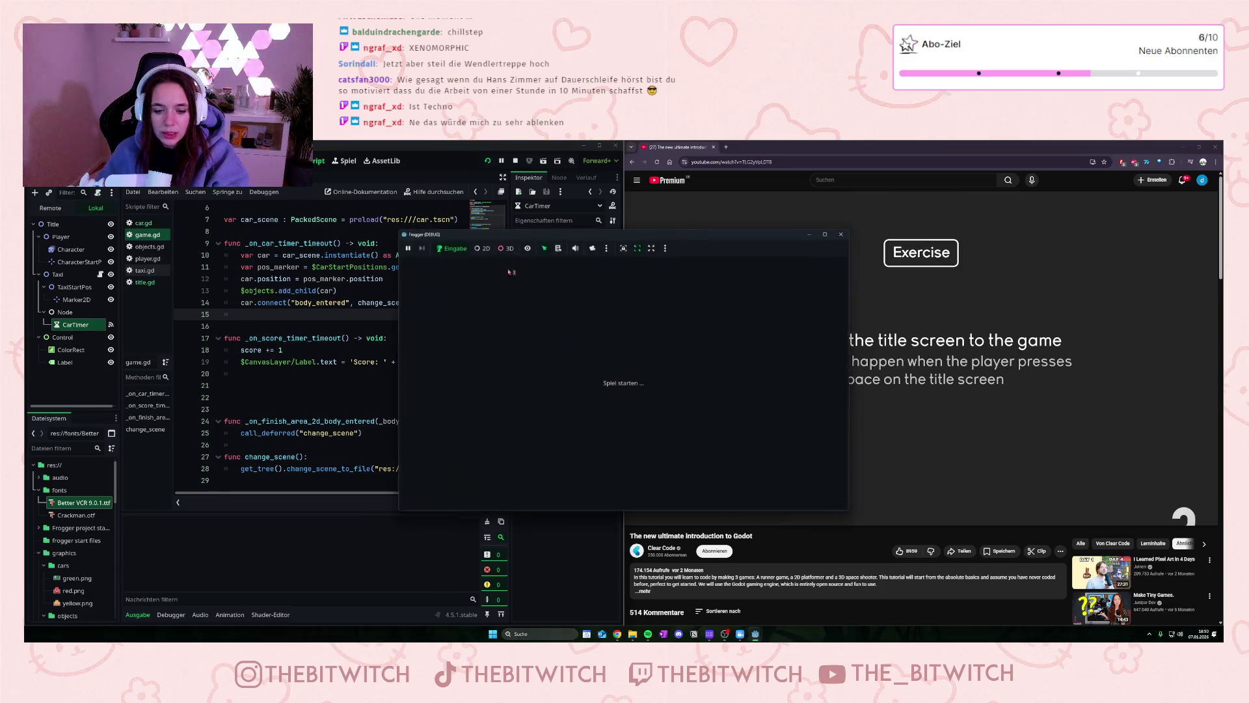
Step: Move the player up across the lanes until the score reaches 8, then stop the game
key(Up)
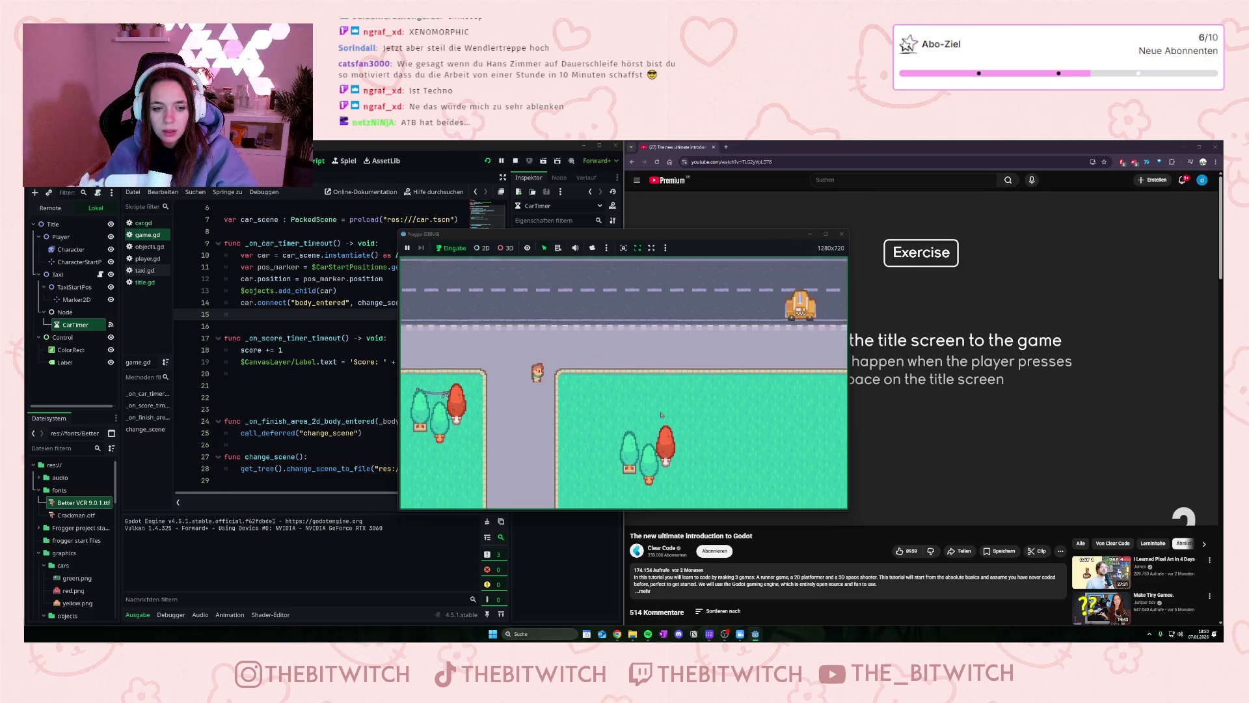
key(Right)
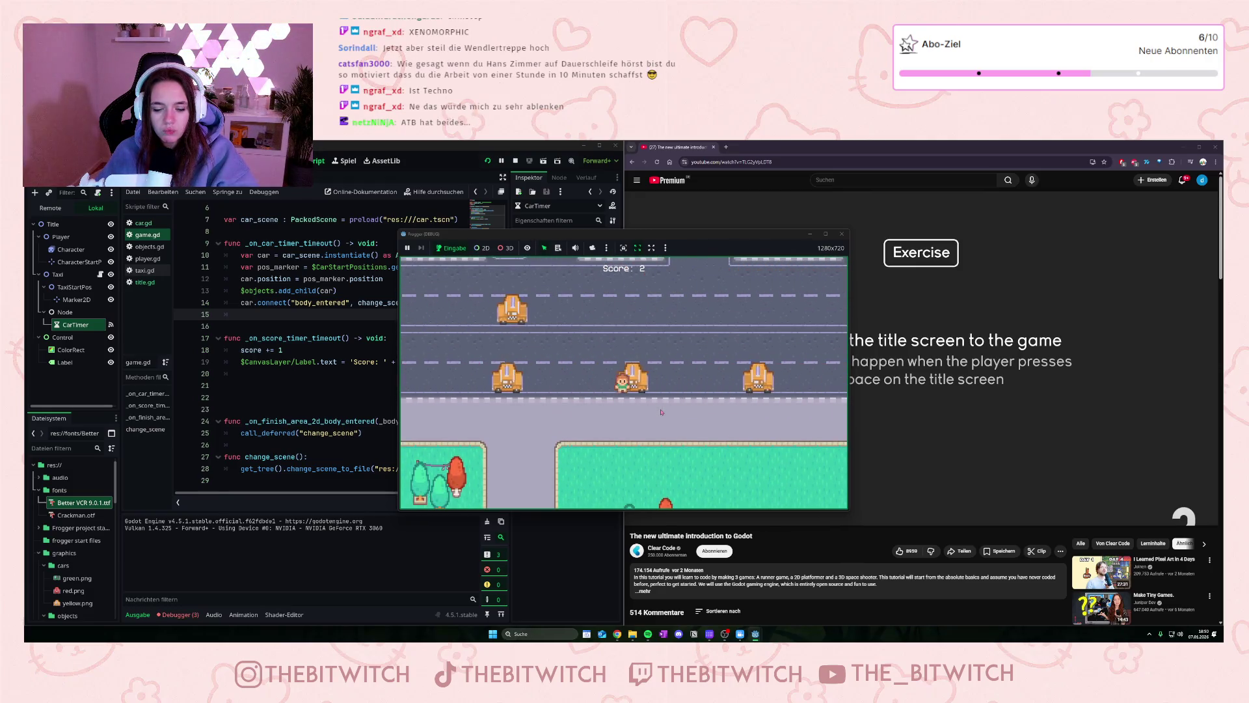
key(Up)
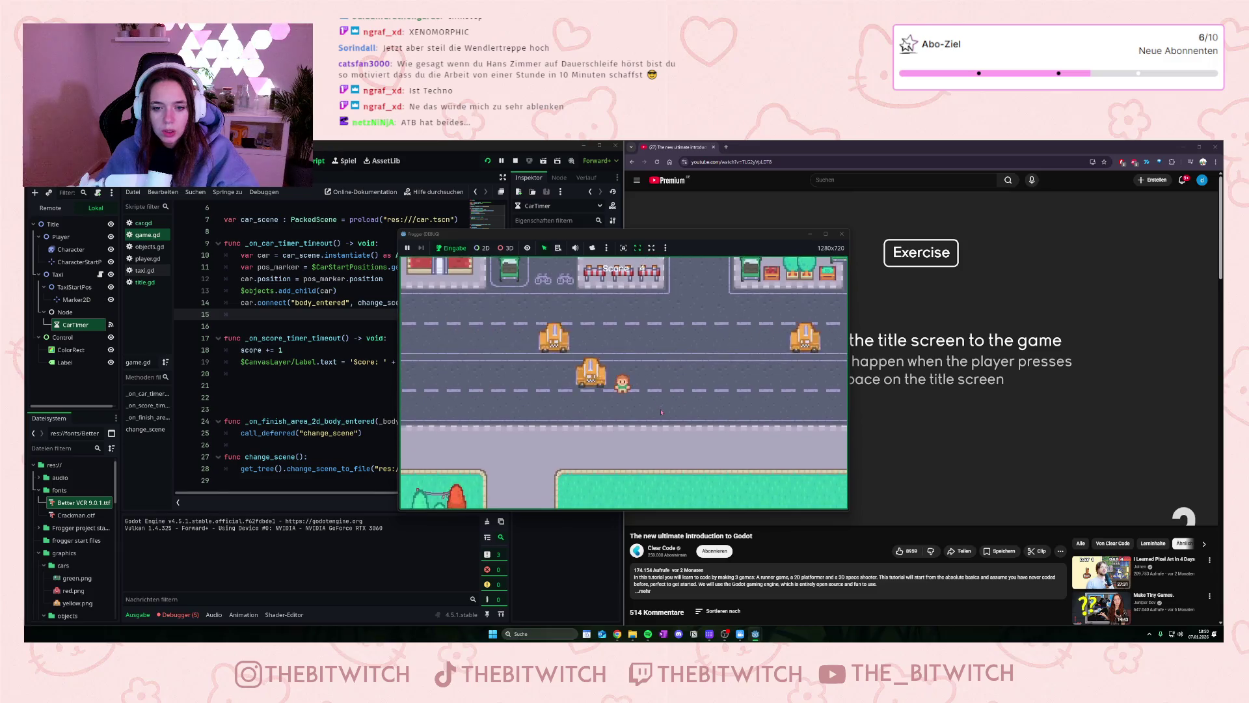
key(Up)
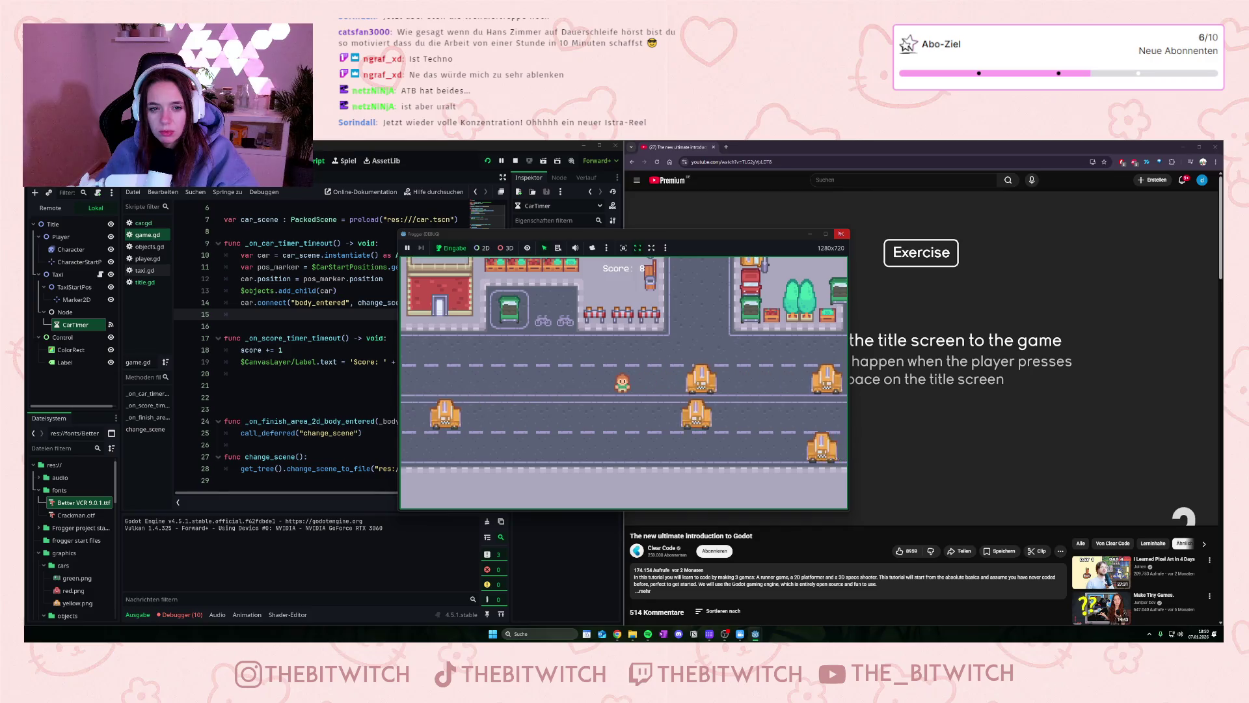
click(842, 234)
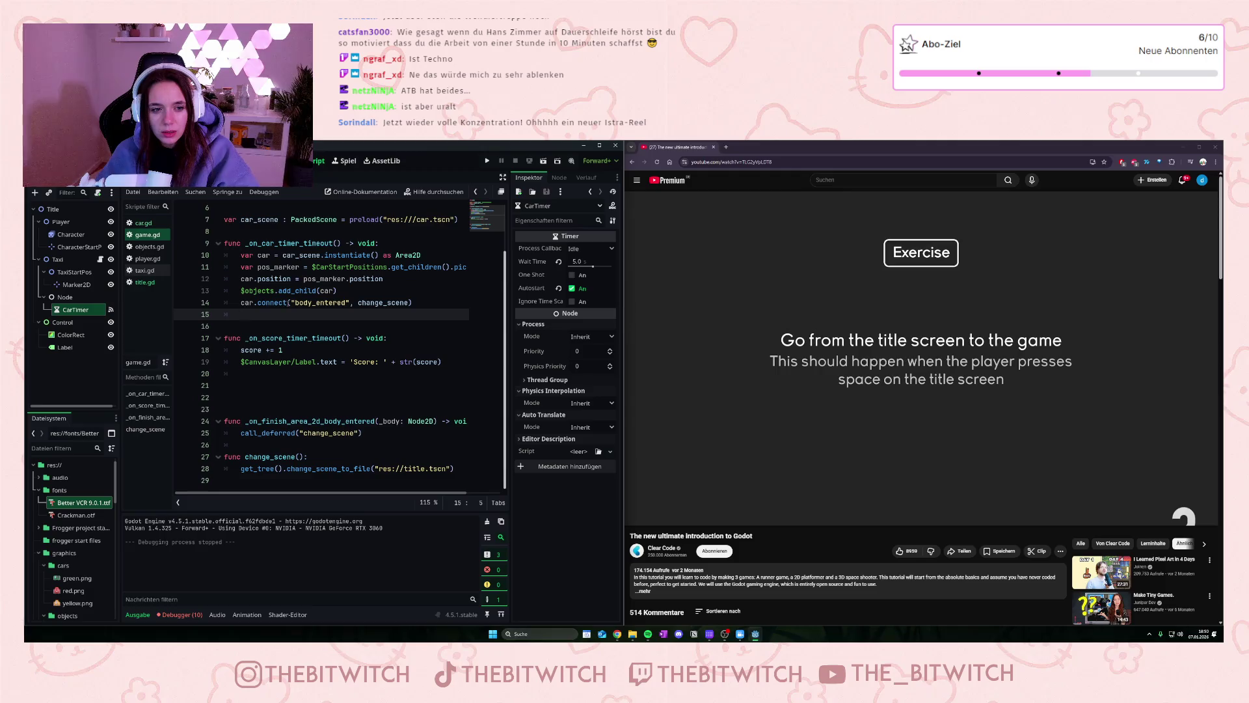
Step: Review the body_entered connection and finish-area handler in game.gd, then open player.gd
drag(292, 303, 351, 303)
click(280, 349)
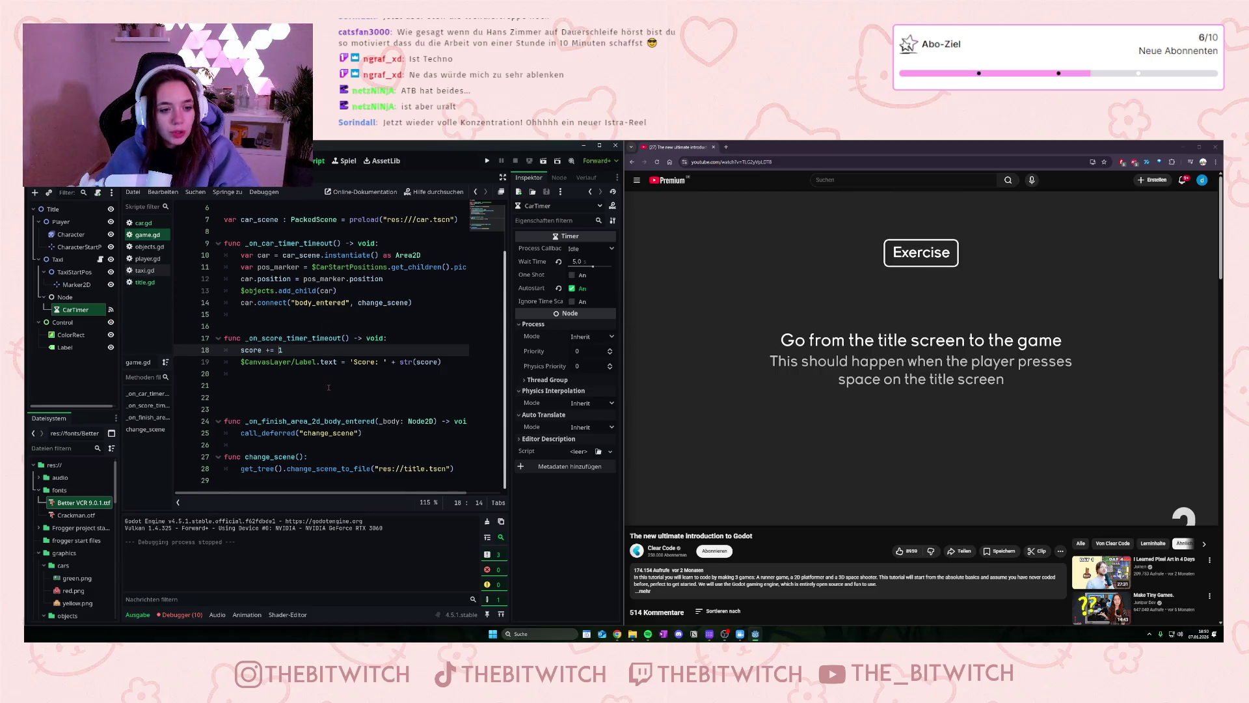
mouse_move(366, 434)
mouse_down()
mouse_move(242, 433)
mouse_move(224, 421)
mouse_up()
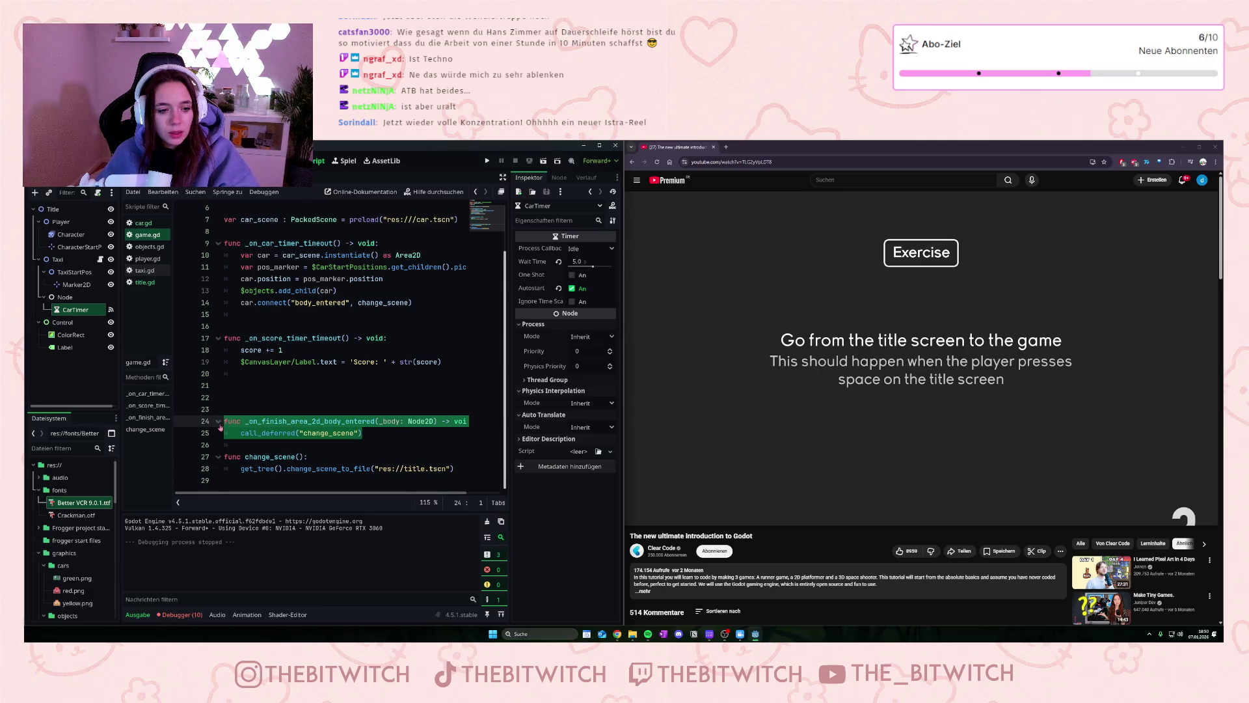
click(295, 383)
scroll(295, 383, up, 2)
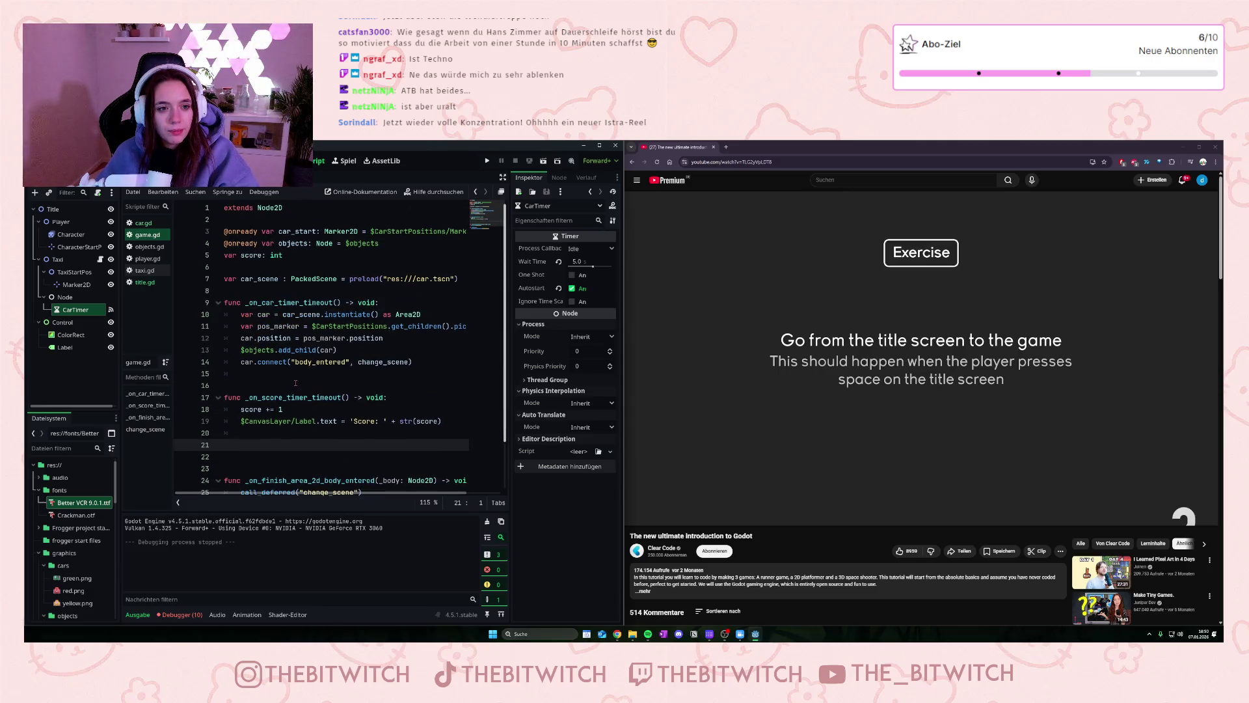
scroll(295, 383, down, 2)
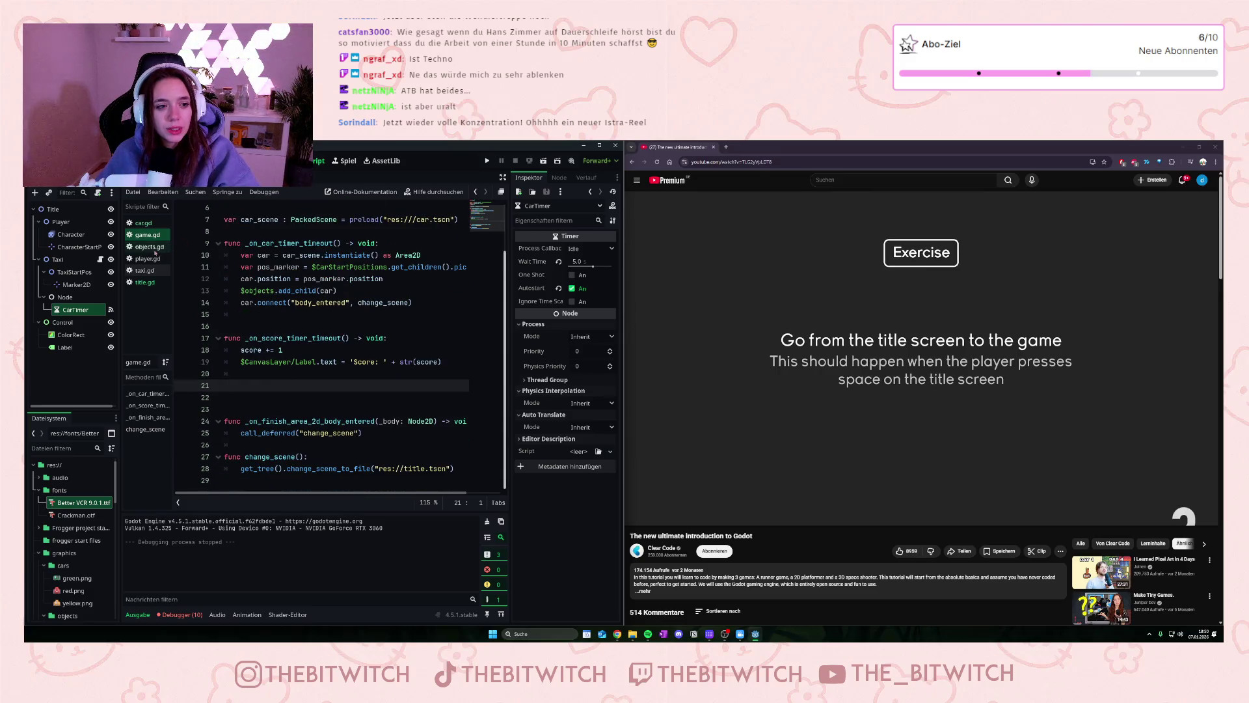
click(141, 259)
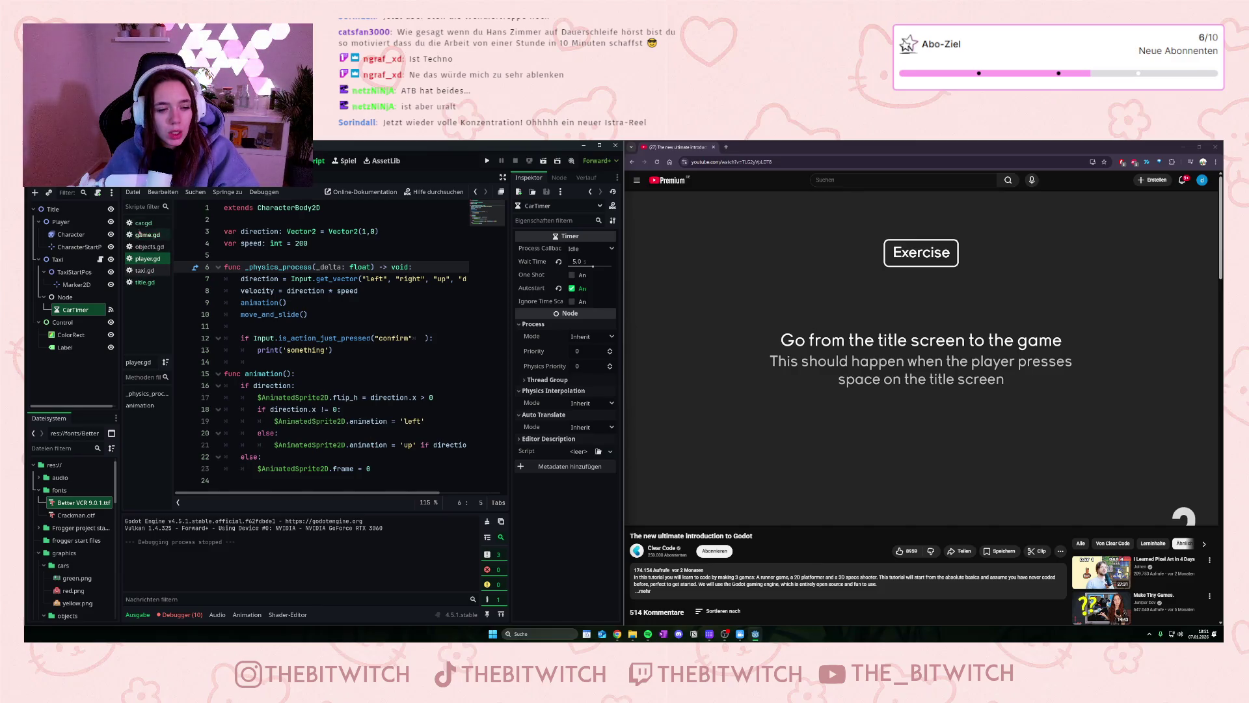
Step: Look through the game and car scripts before copying code
click(140, 236)
scroll(358, 325, up, 2)
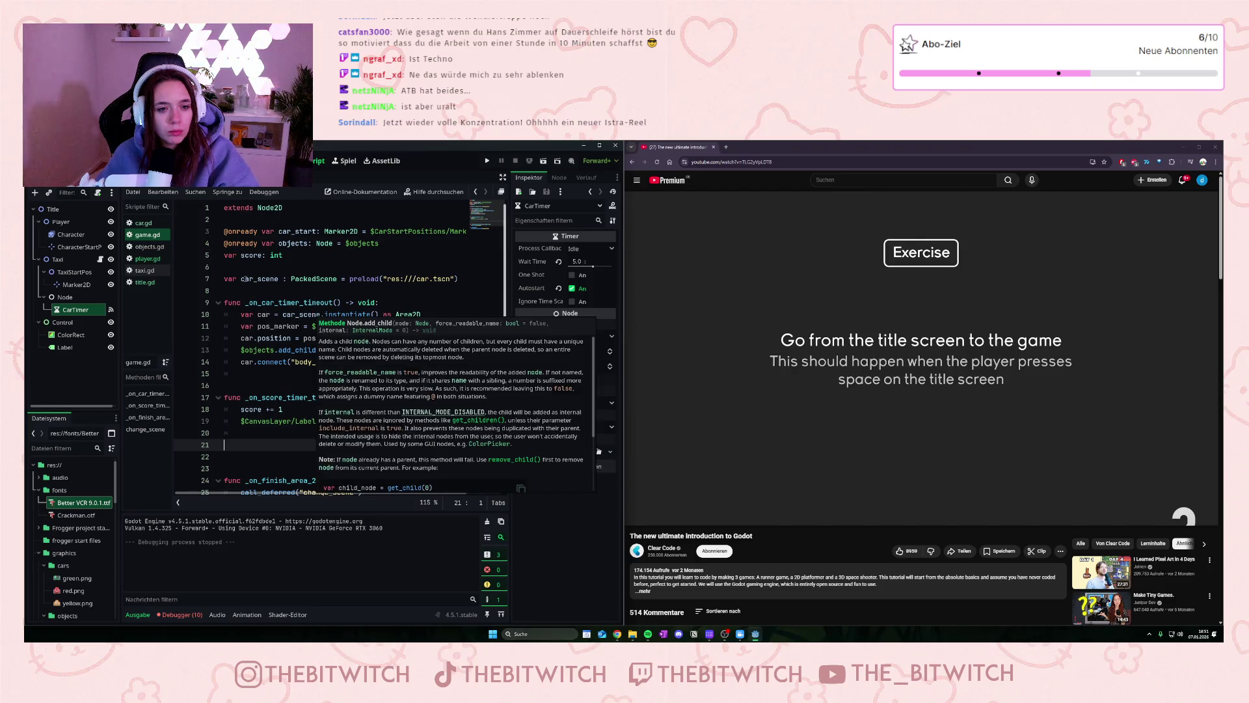
scroll(446, 398, down, 2)
scroll(292, 358, up, 2)
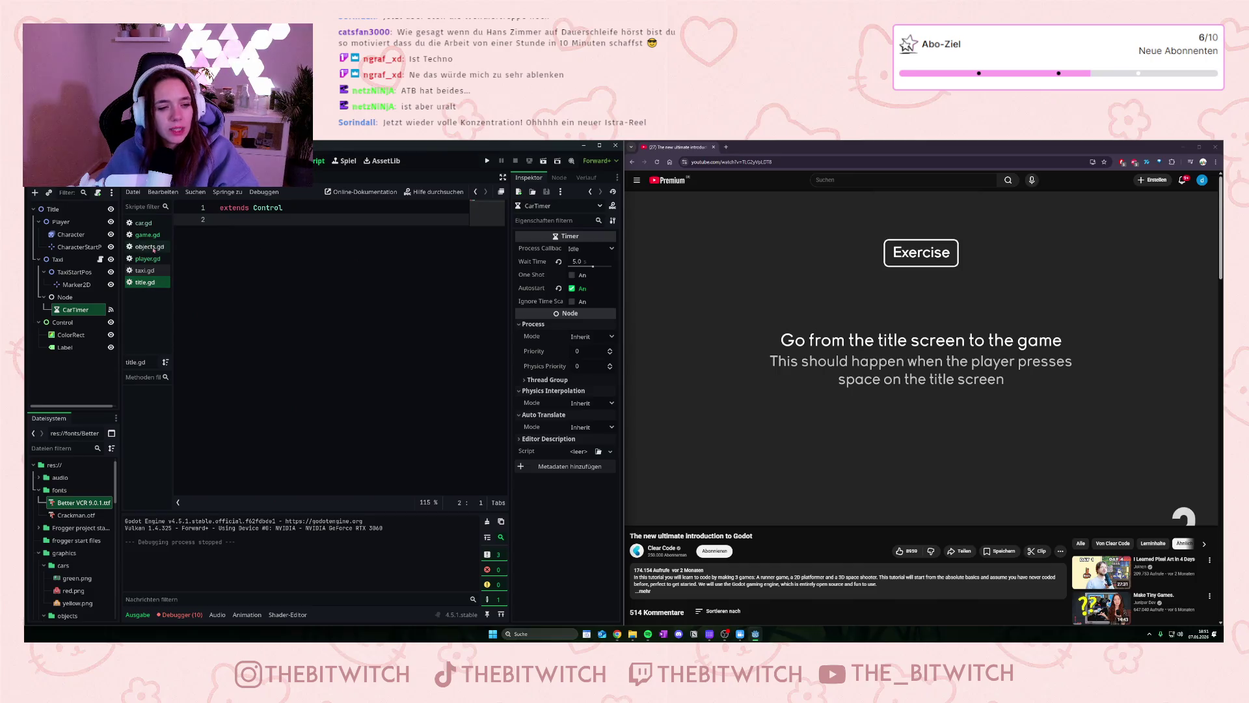
click(157, 226)
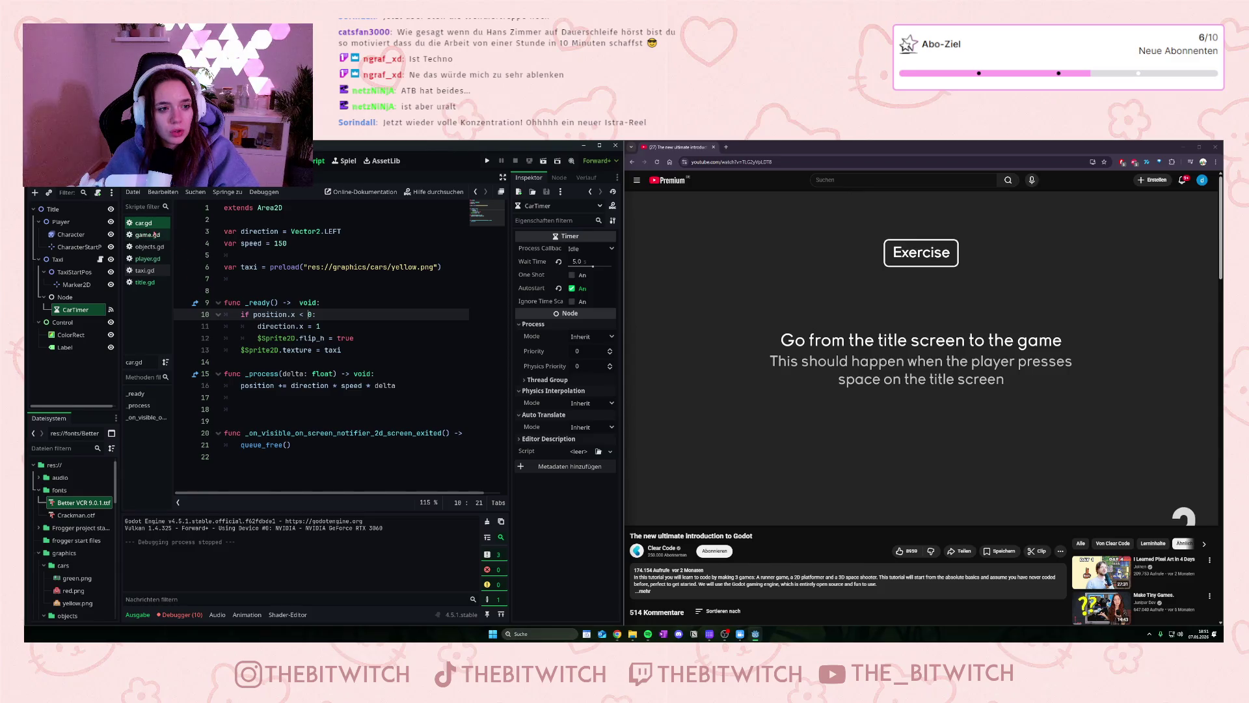
click(148, 234)
Step: Copy the change_scene function from game.gd and paste it into title.gd
scroll(398, 398, down, 2)
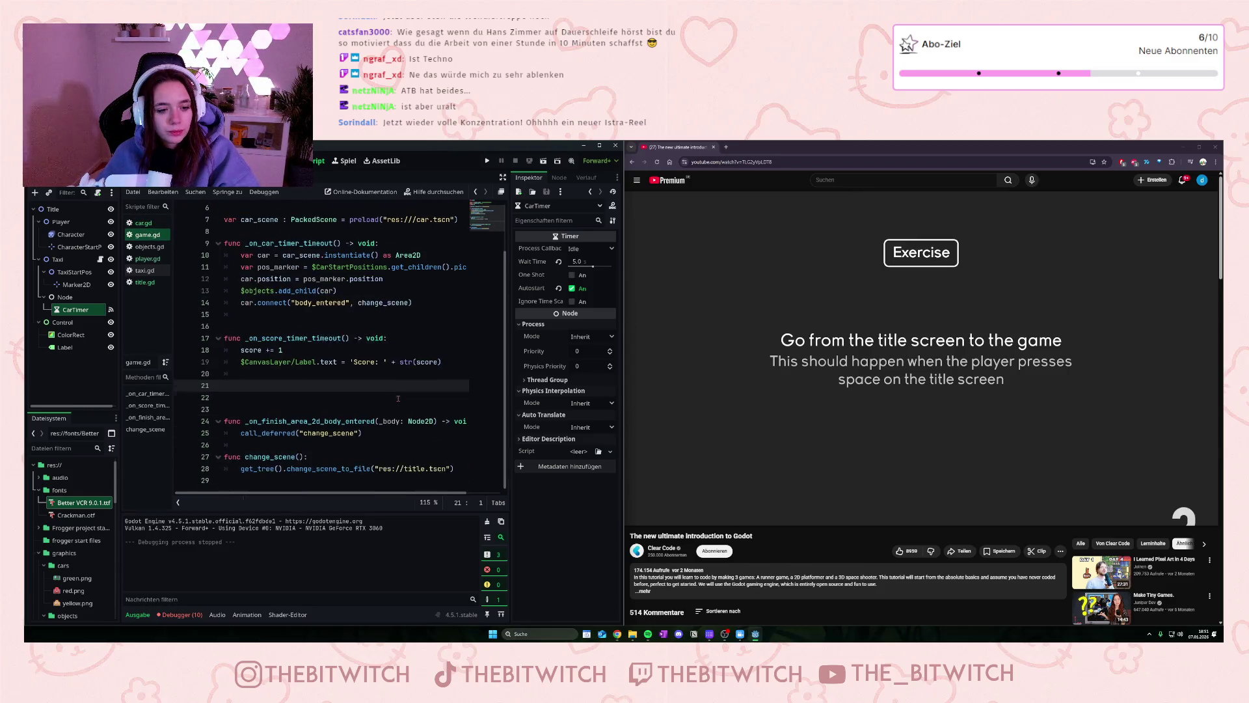
mouse_move(363, 433)
mouse_down()
mouse_move(273, 422)
mouse_move(280, 433)
mouse_move(240, 433)
mouse_up()
click(319, 393)
drag(455, 468, 225, 456)
key(ctrl+c)
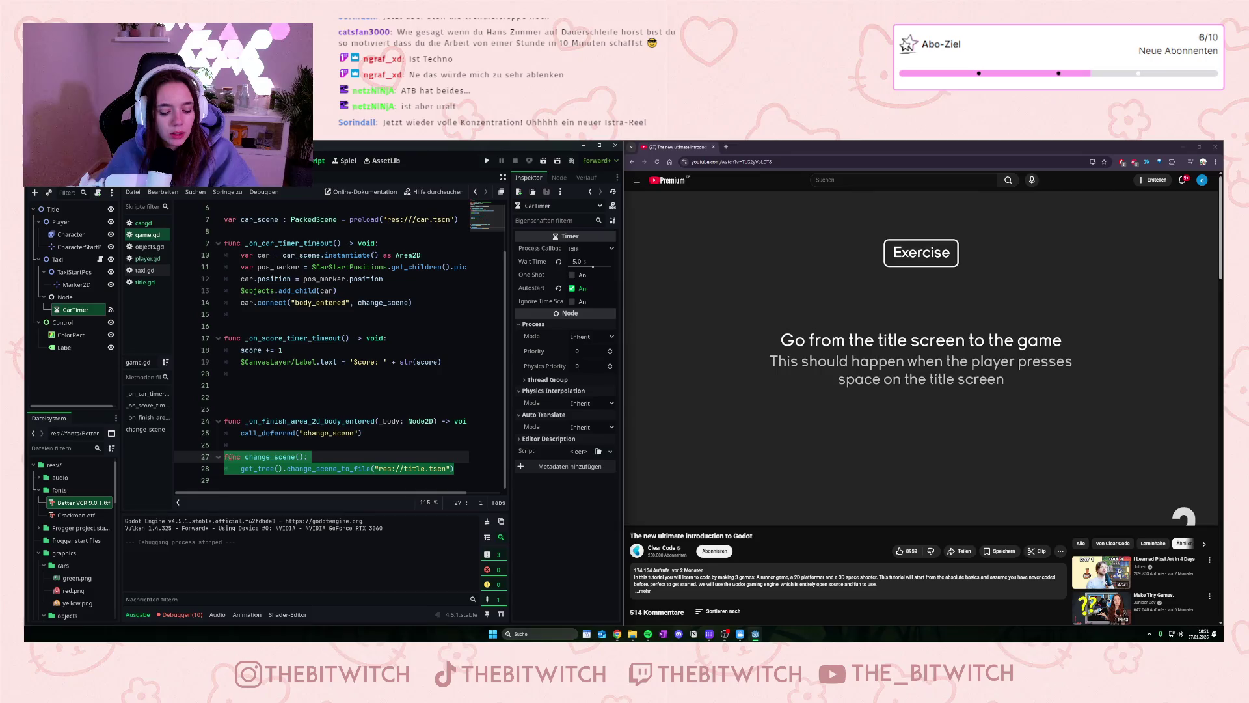
click(149, 284)
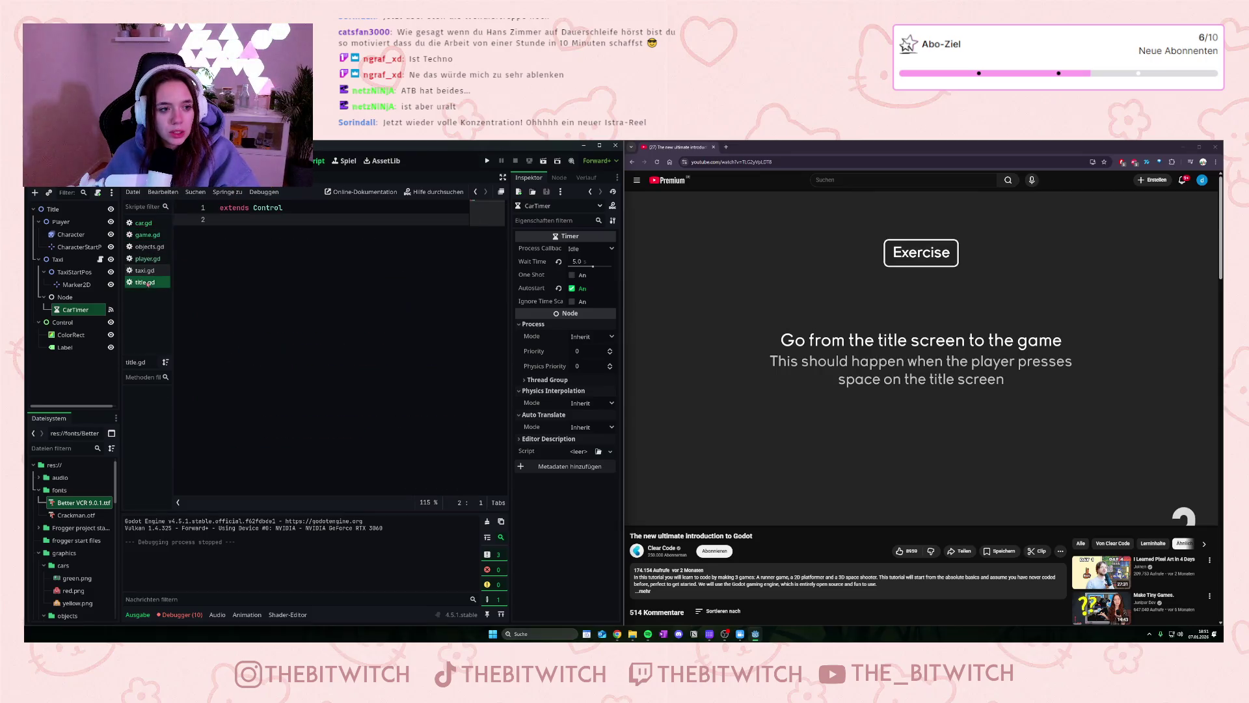
key(ctrl+v)
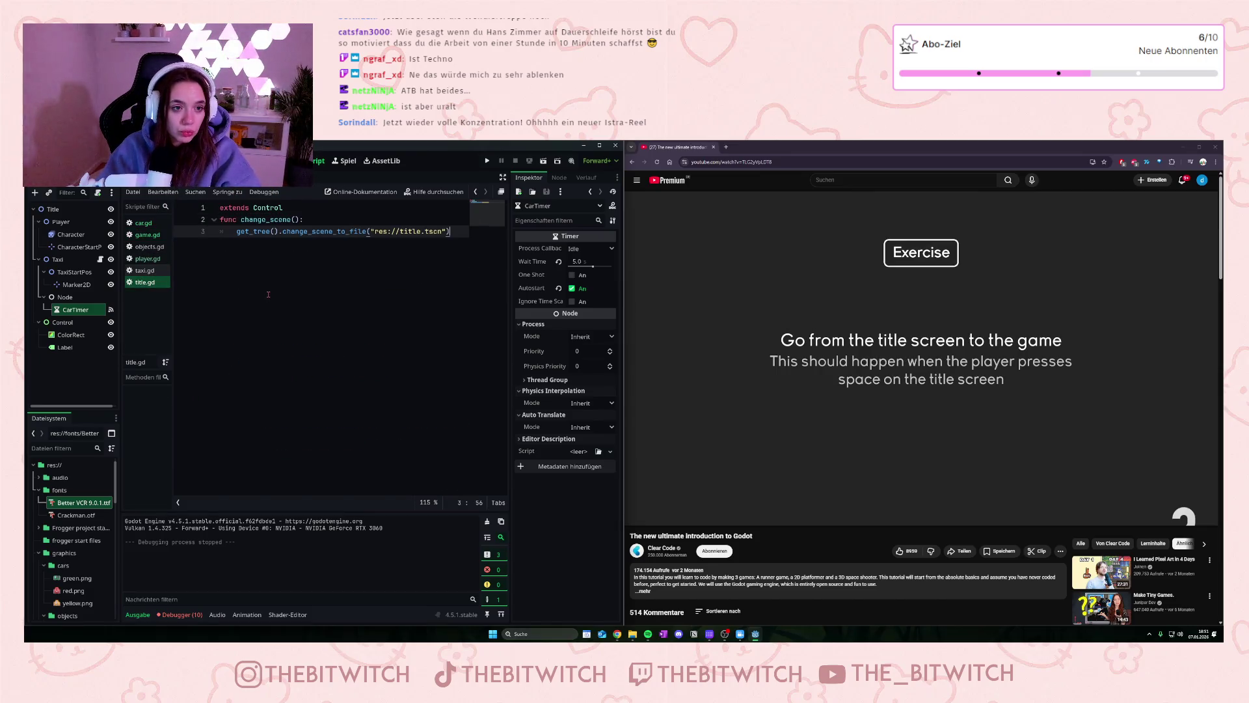
Step: Insert a blank line between extends Control and the pasted change_scene function
key(ctrl+Left)
key(ctrl+Left)
key(ctrl+Left)
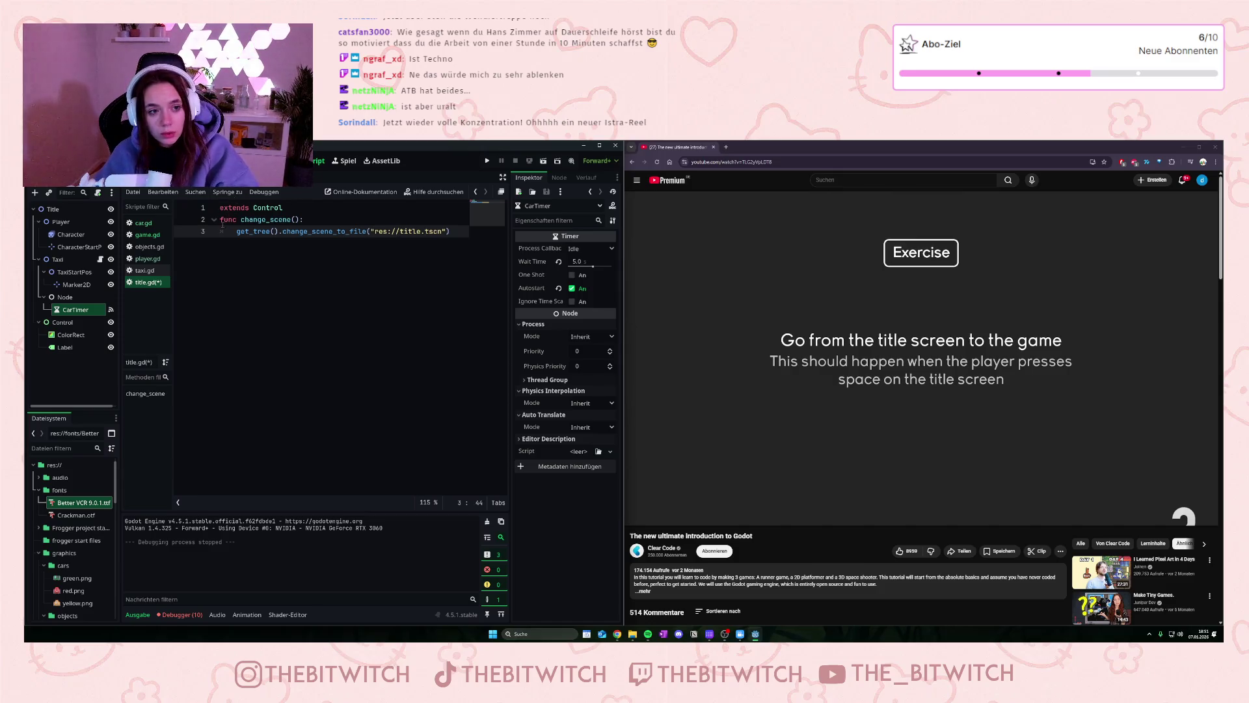
click(221, 221)
key(Return)
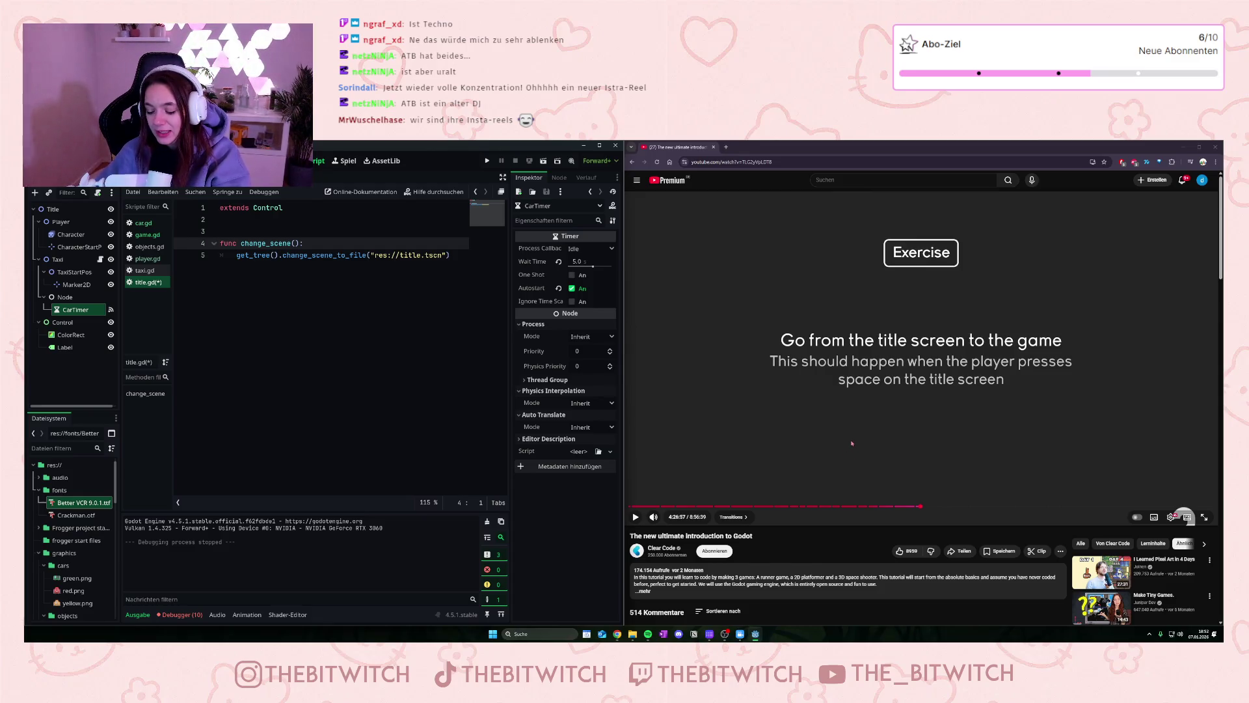
click(883, 420)
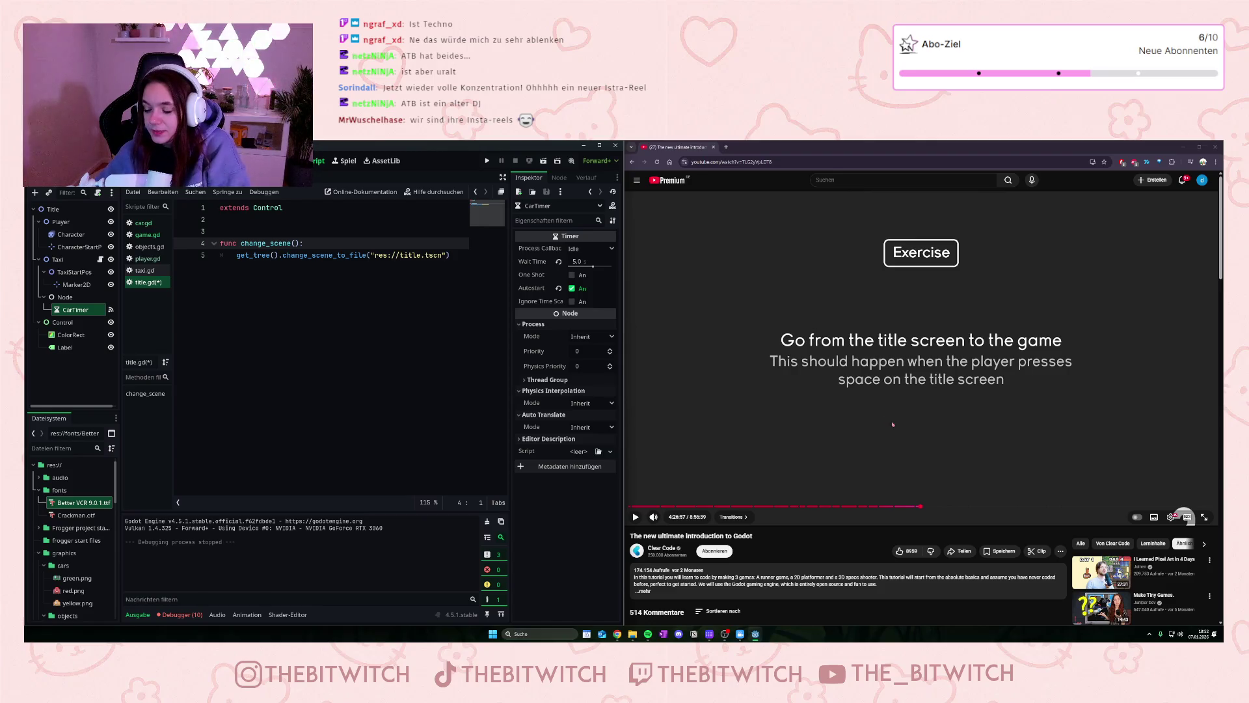
Step: Play the tutorial past the exercise slide to its title.gd solution with extends Control
click(899, 433)
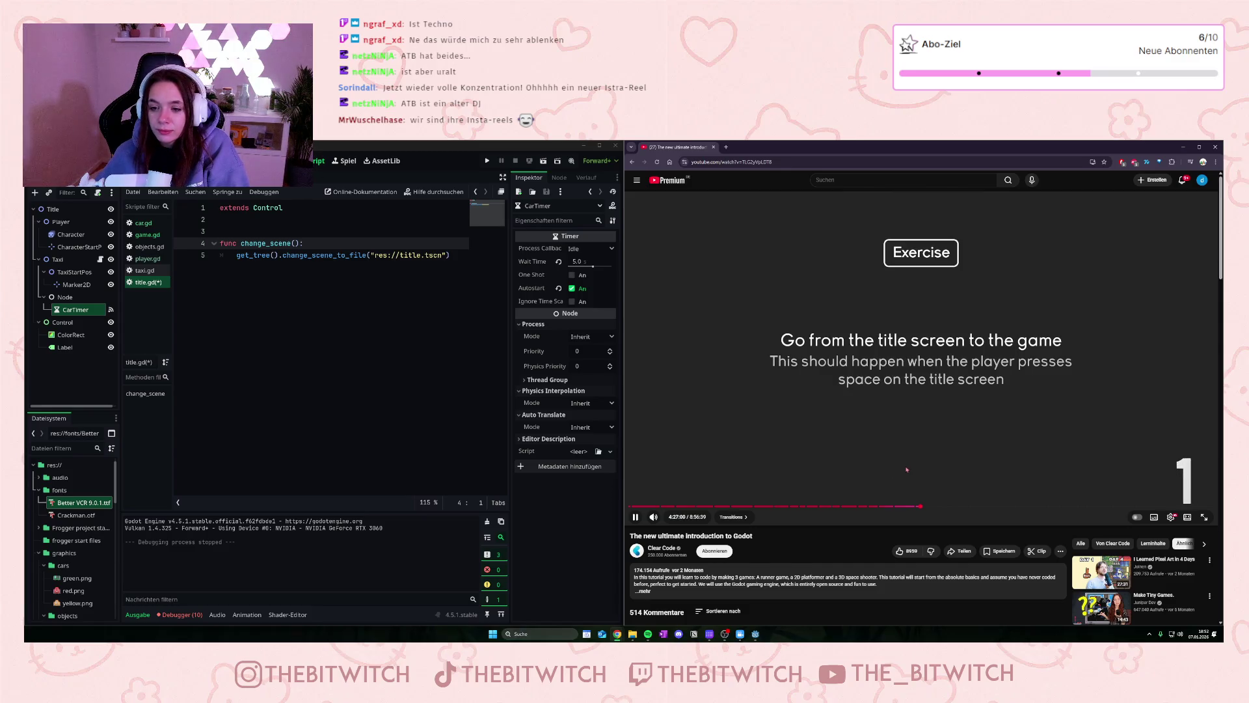
click(907, 466)
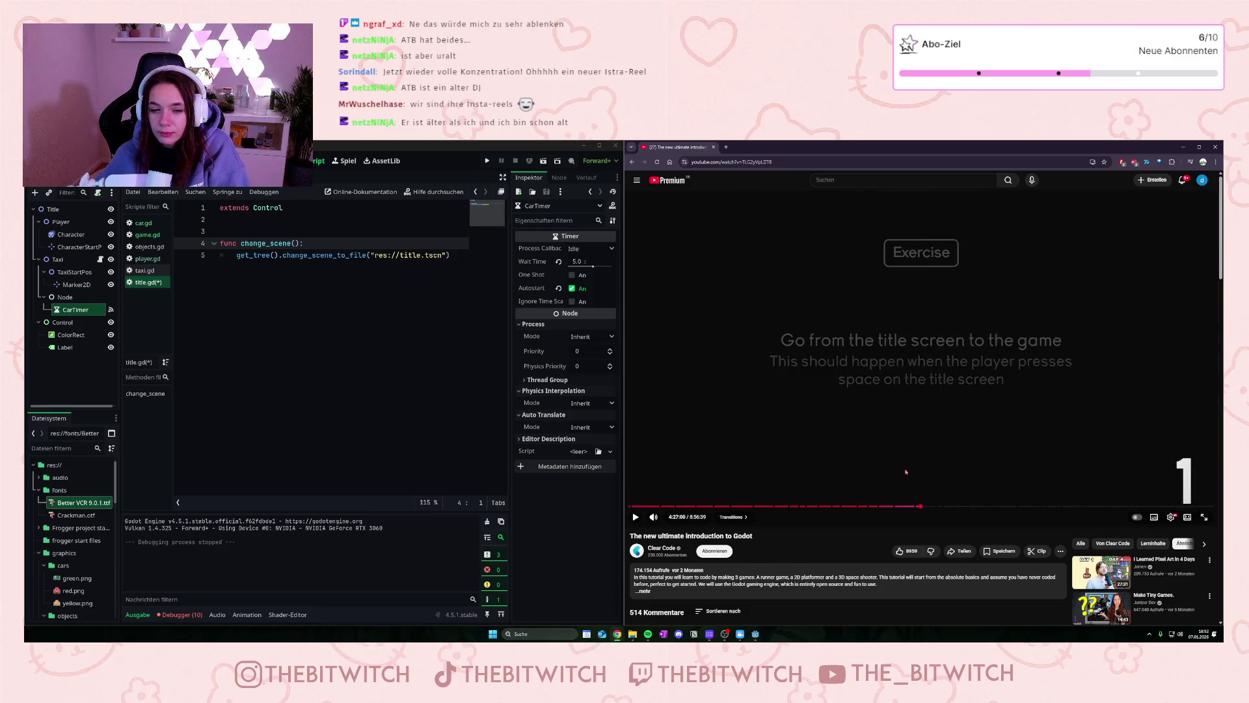
click(903, 478)
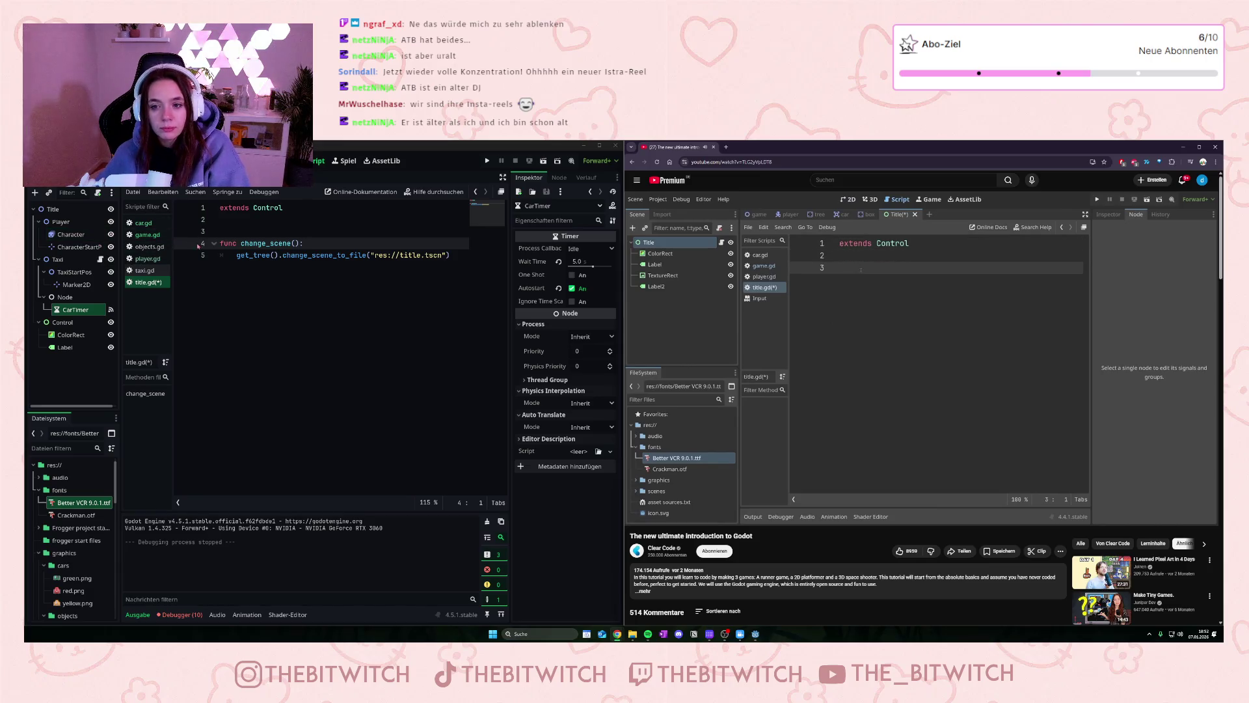
Step: Add a func _process(_delta: float) -> void function above change_scene in title.gd
click(264, 234)
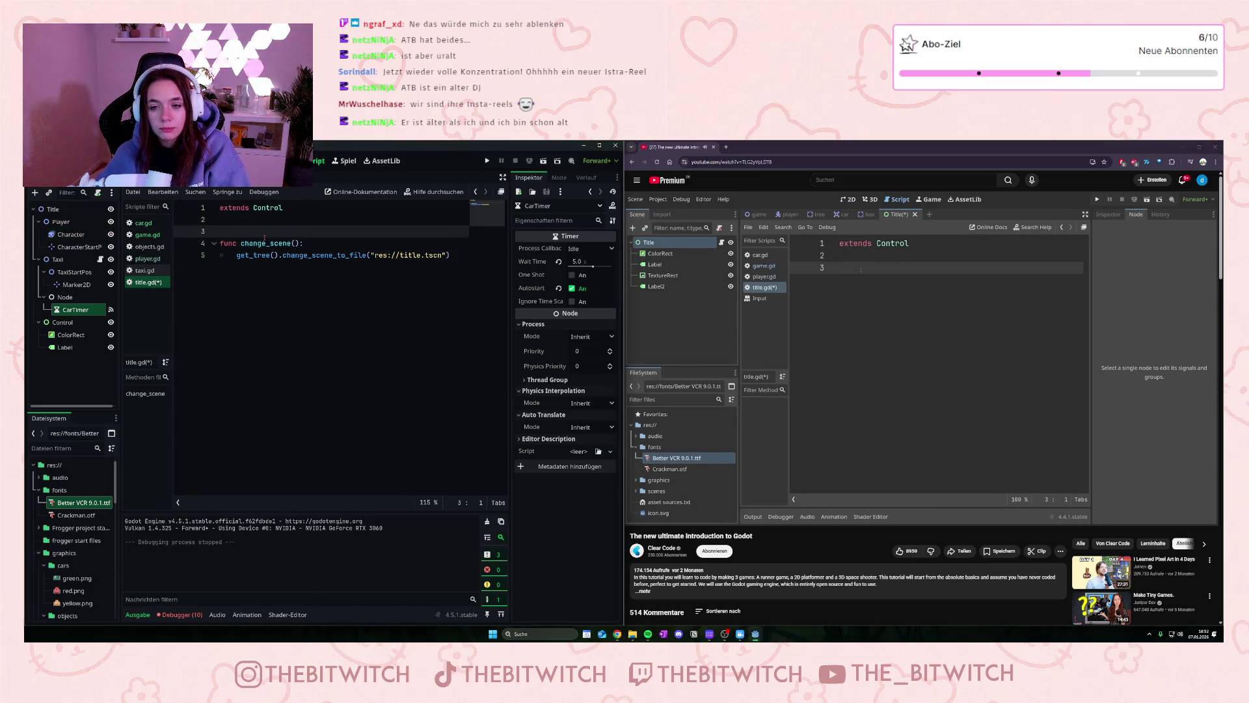
key(Return)
key(Up)
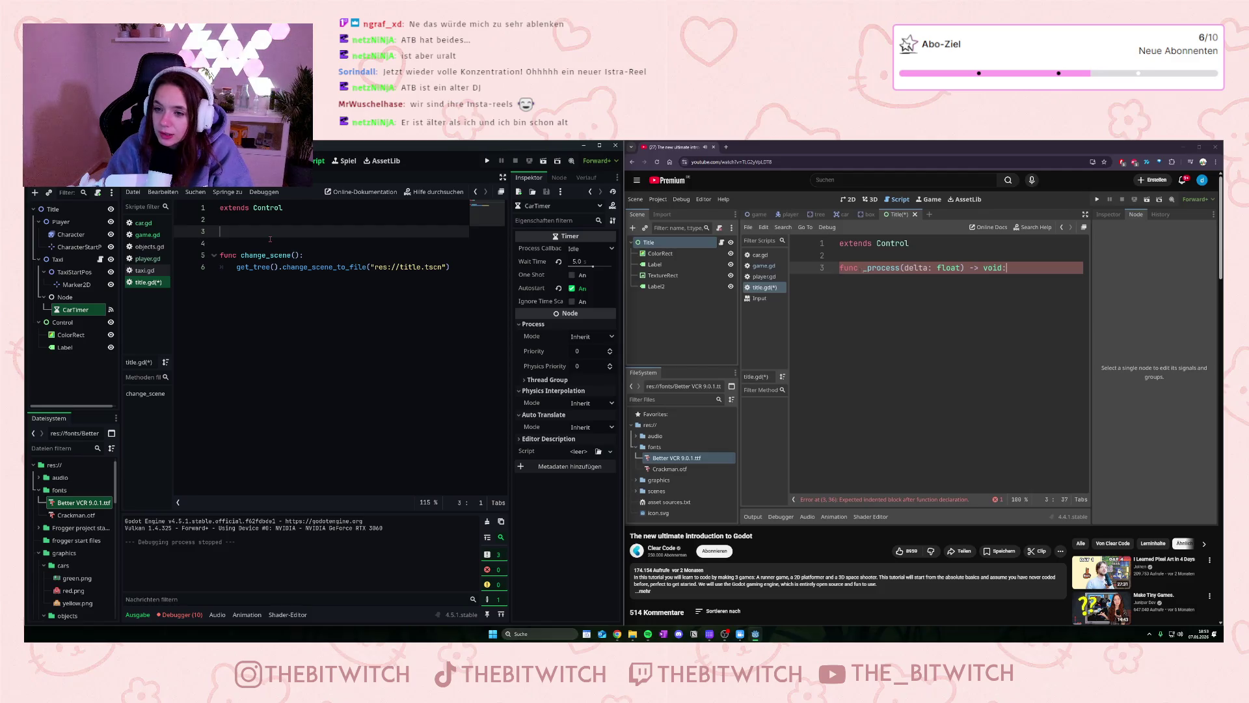
text(func _process)
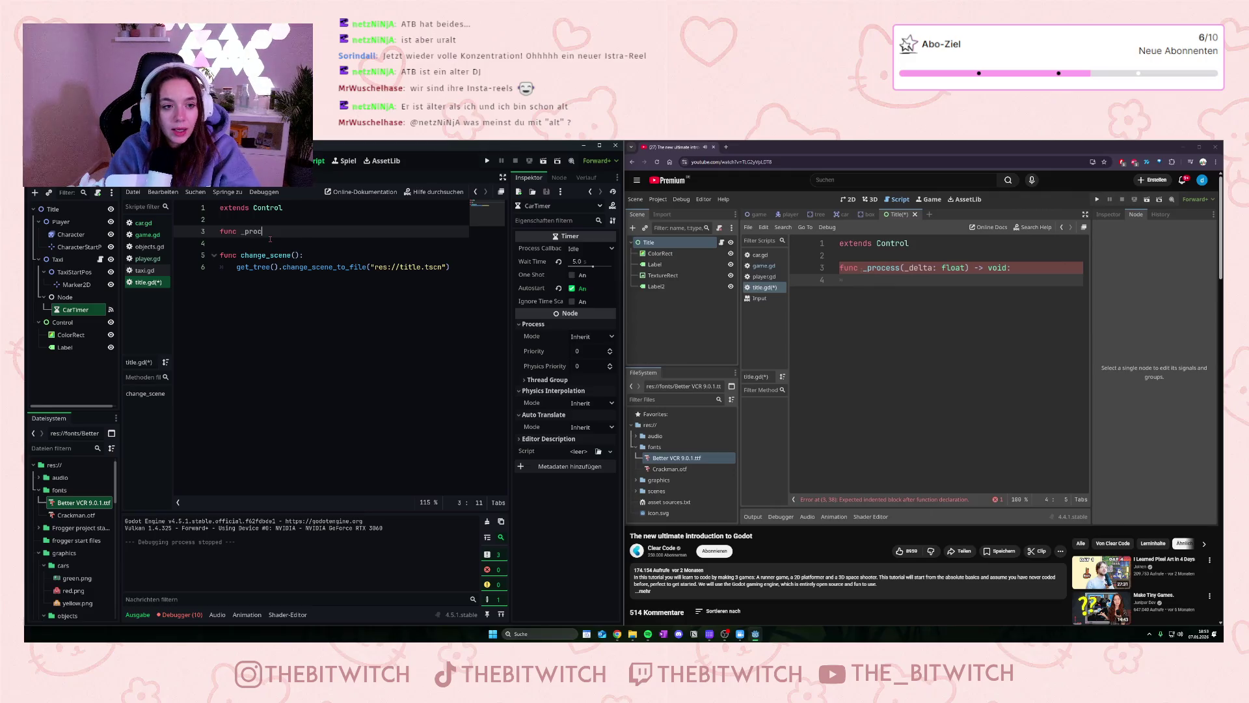
text((_)
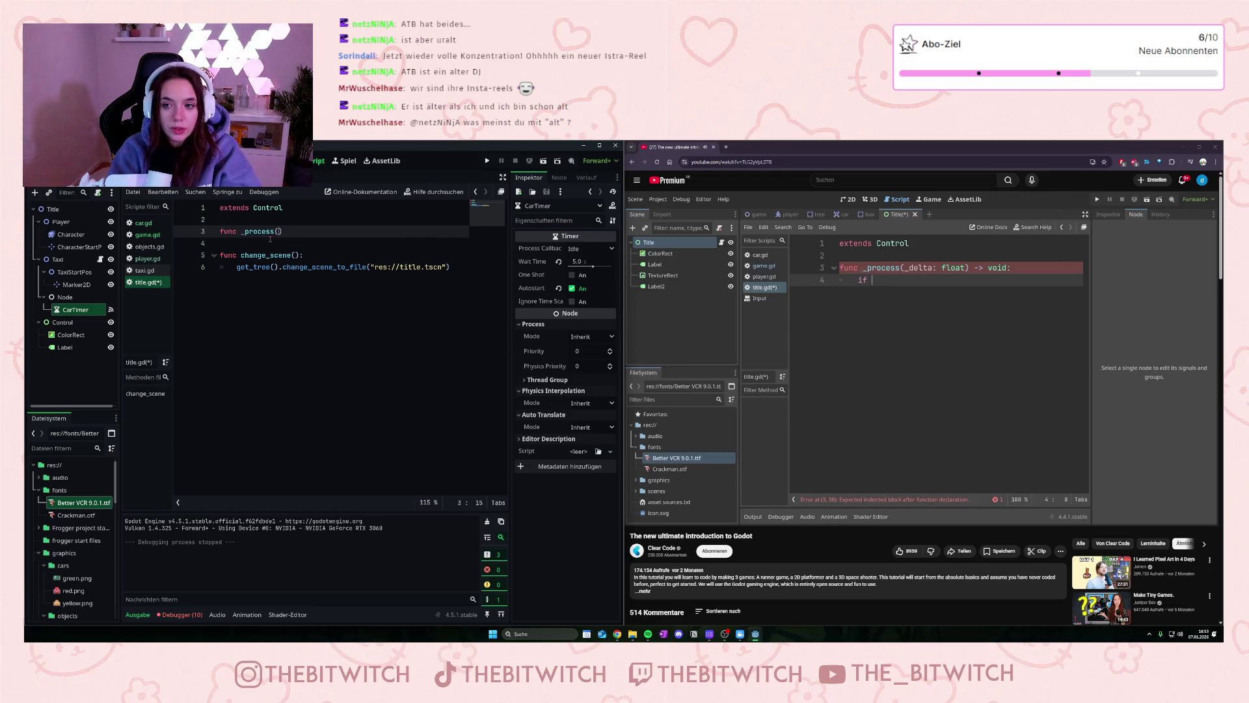
text(deöö)
key(BackSpace)
text(lta: float)
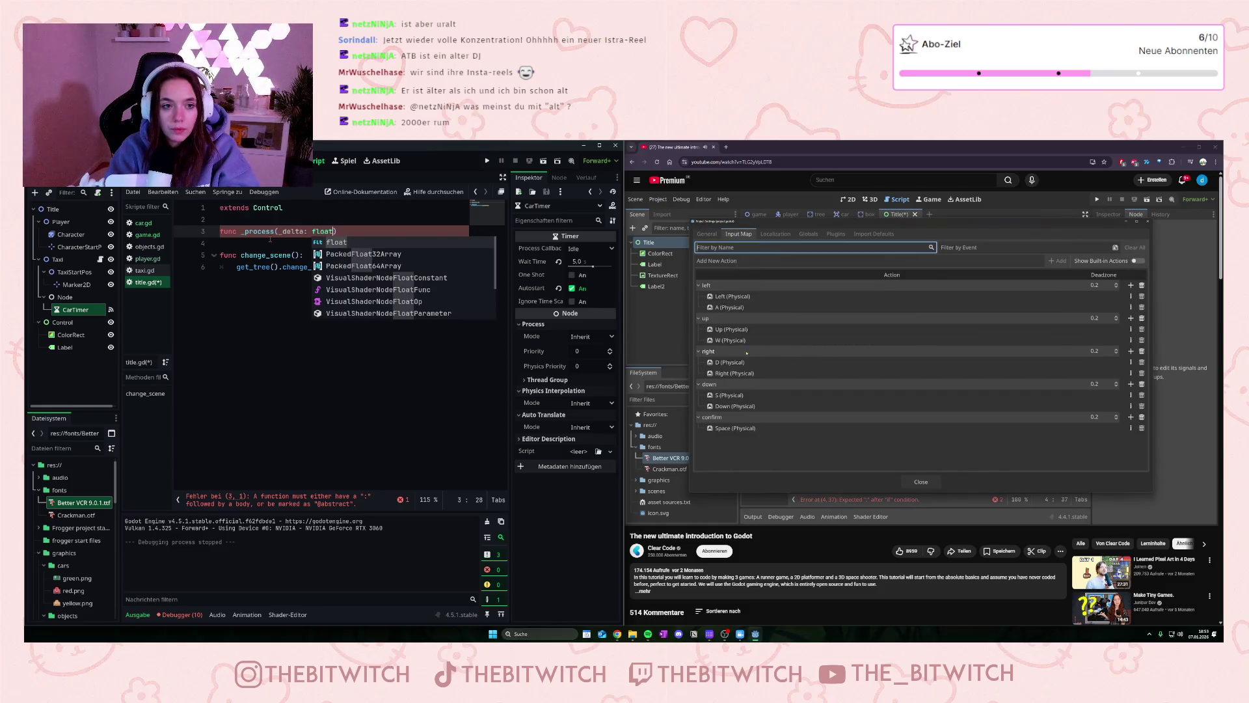
text() )
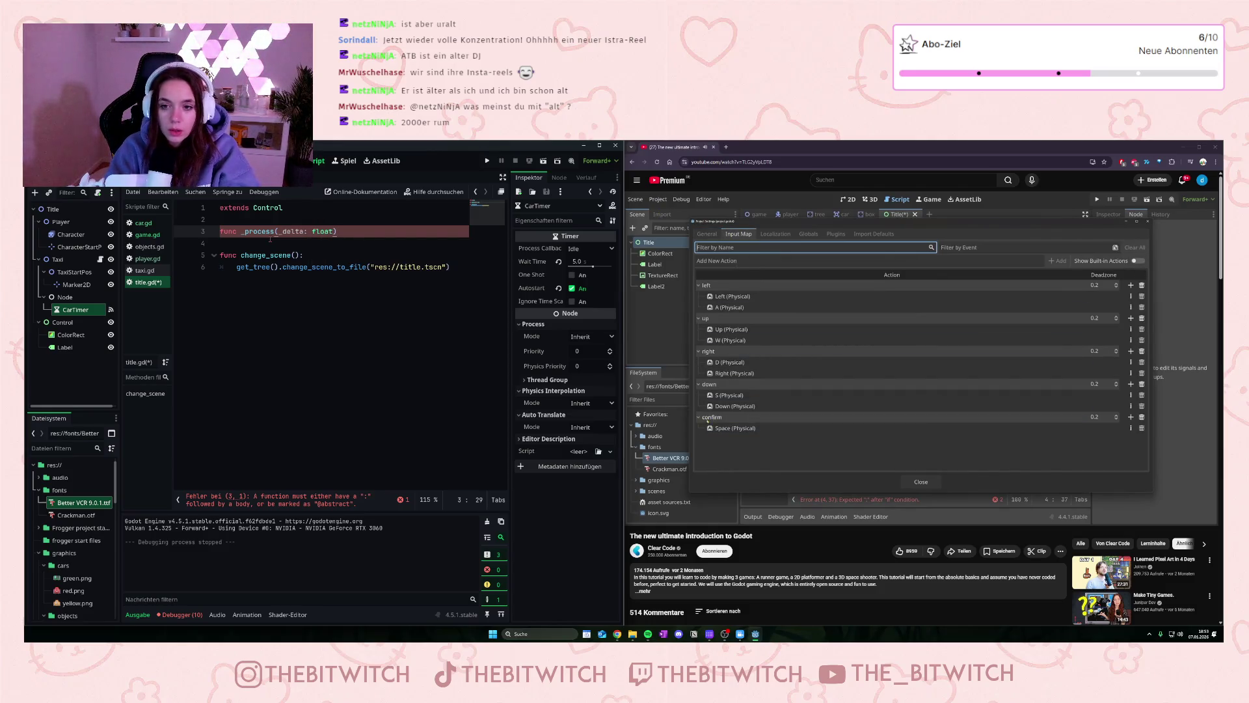
text(-> void)
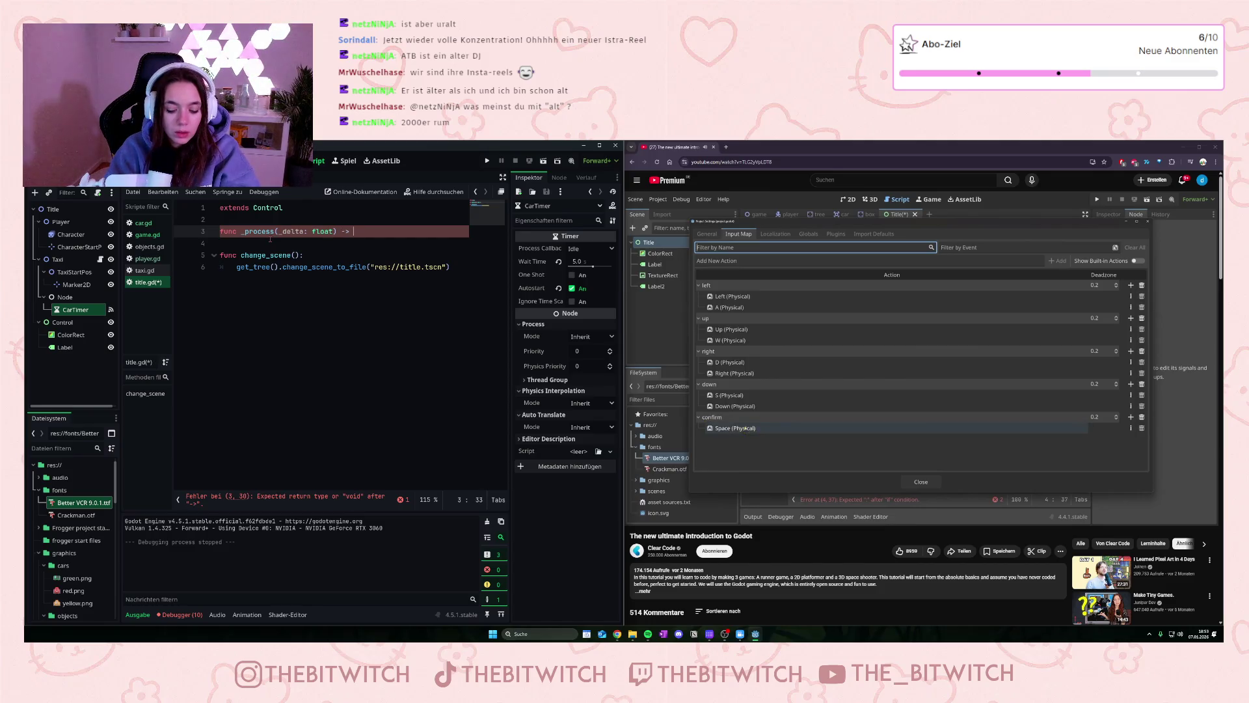
Step: Write the body line if Input.is_action_just_pressed("confirm") inside _process
key(Return)
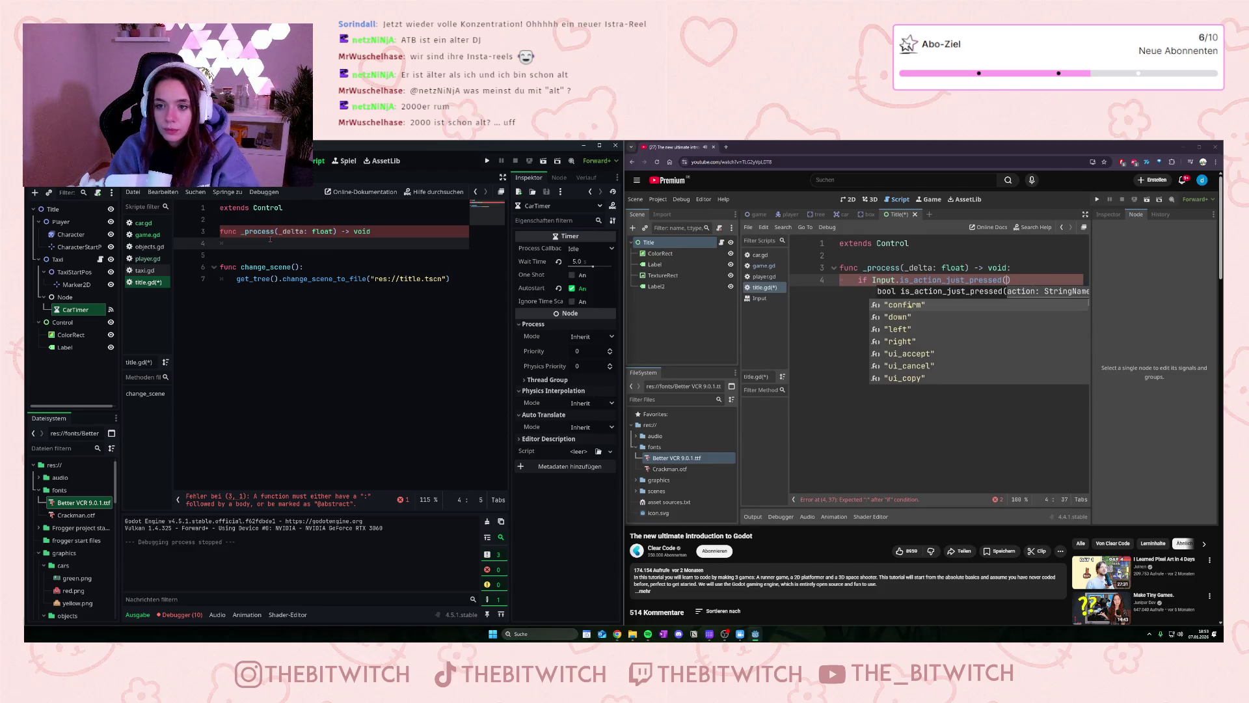
text(if Inp)
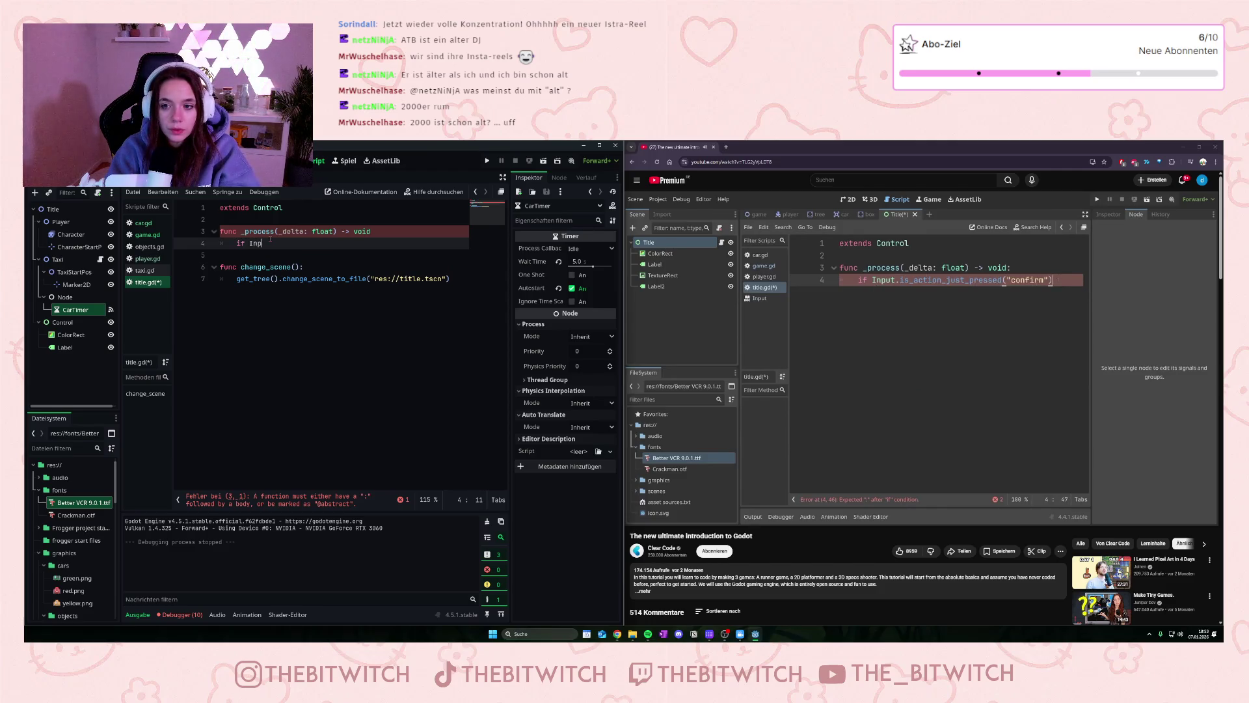
text(ut)
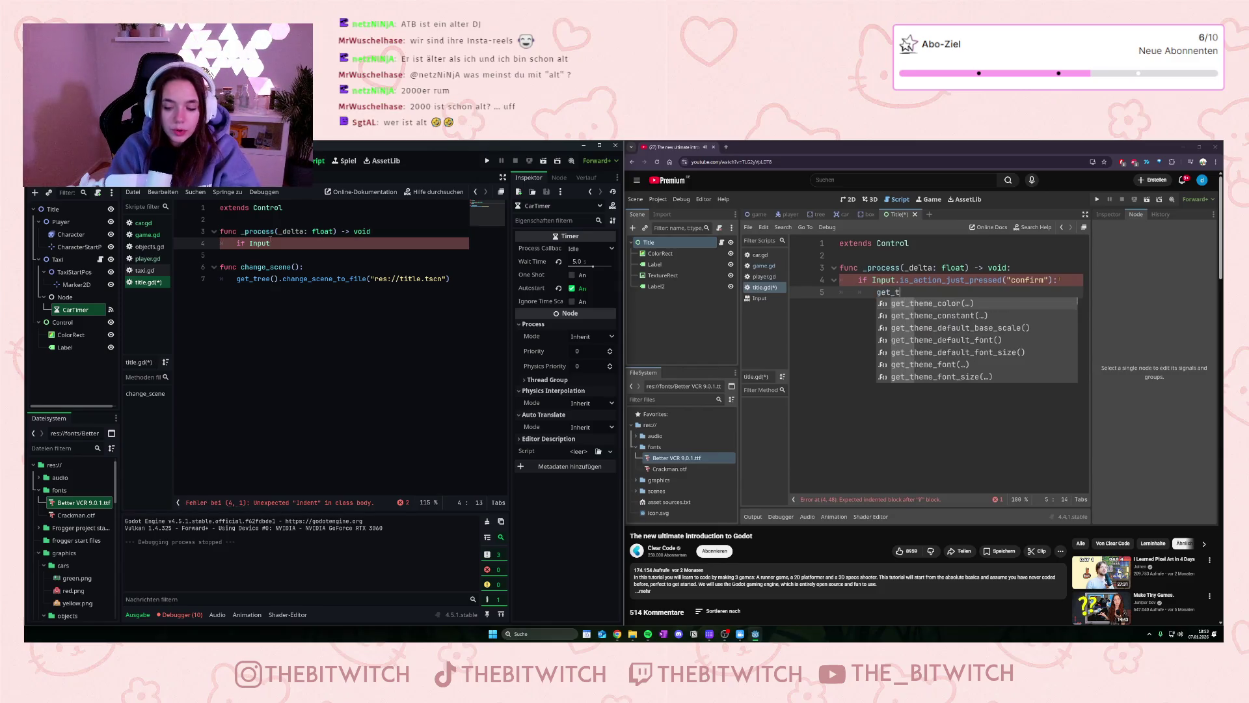
text(.is_a)
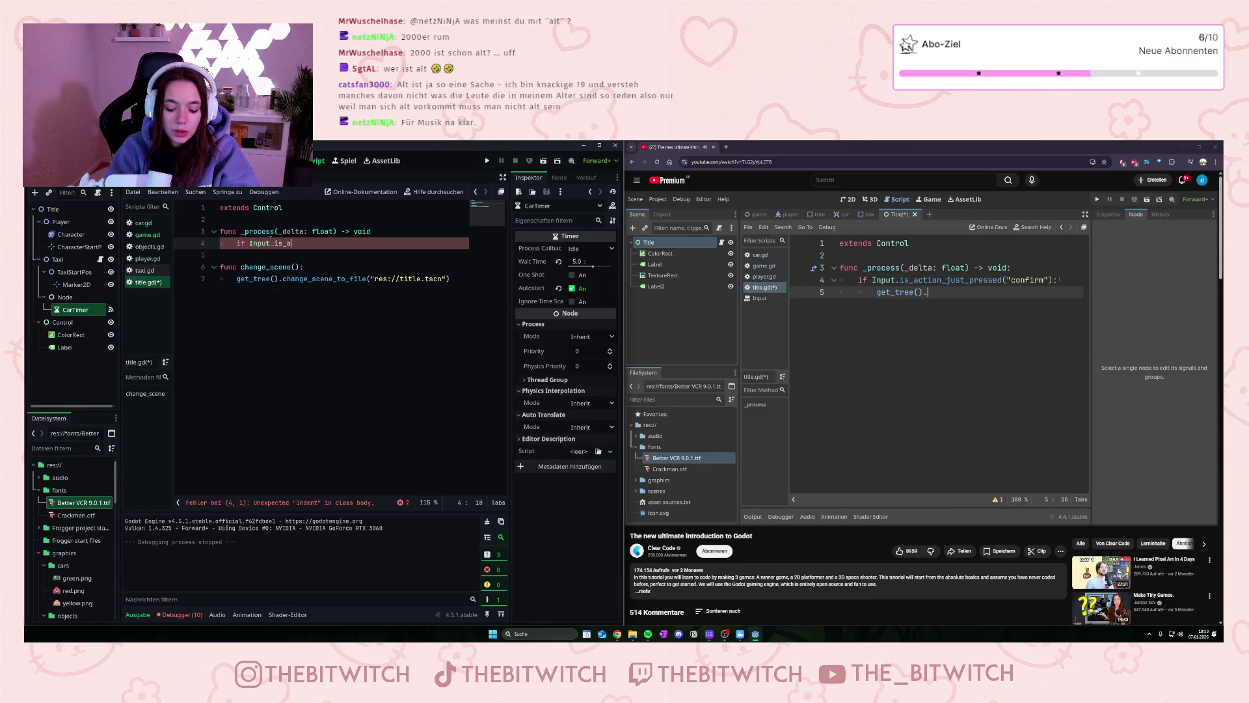
text(ction)
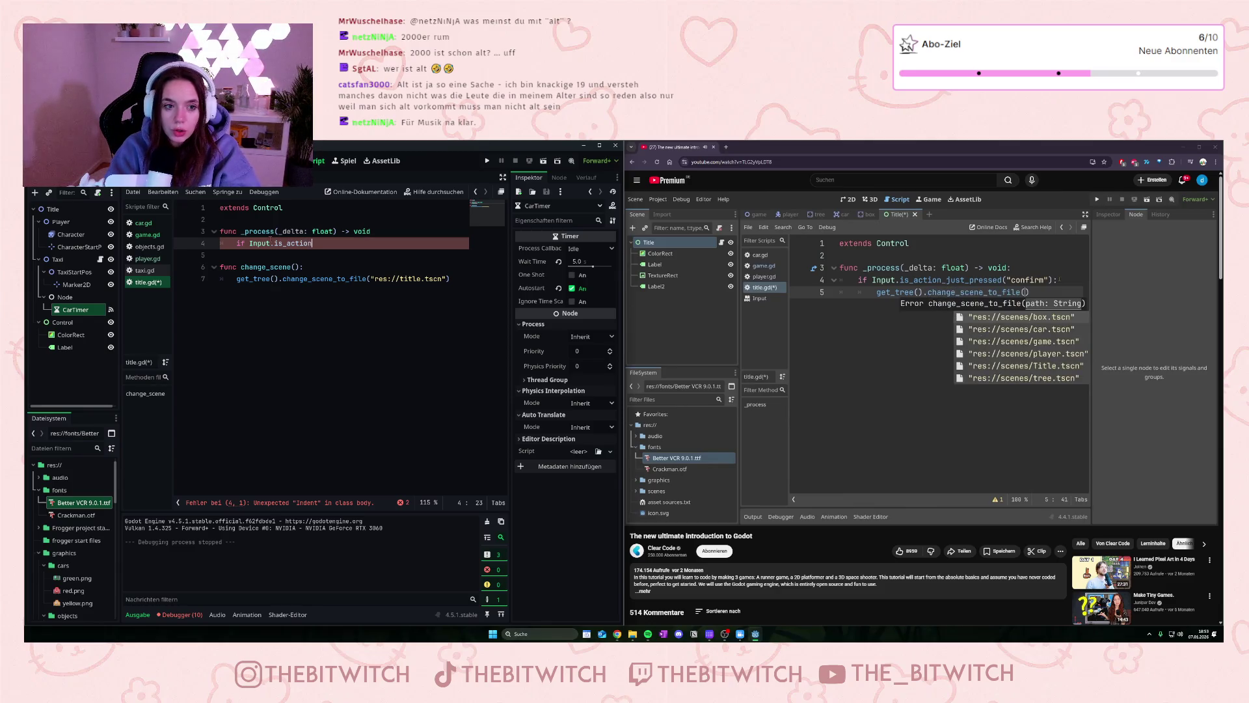
text(_just_pressed)
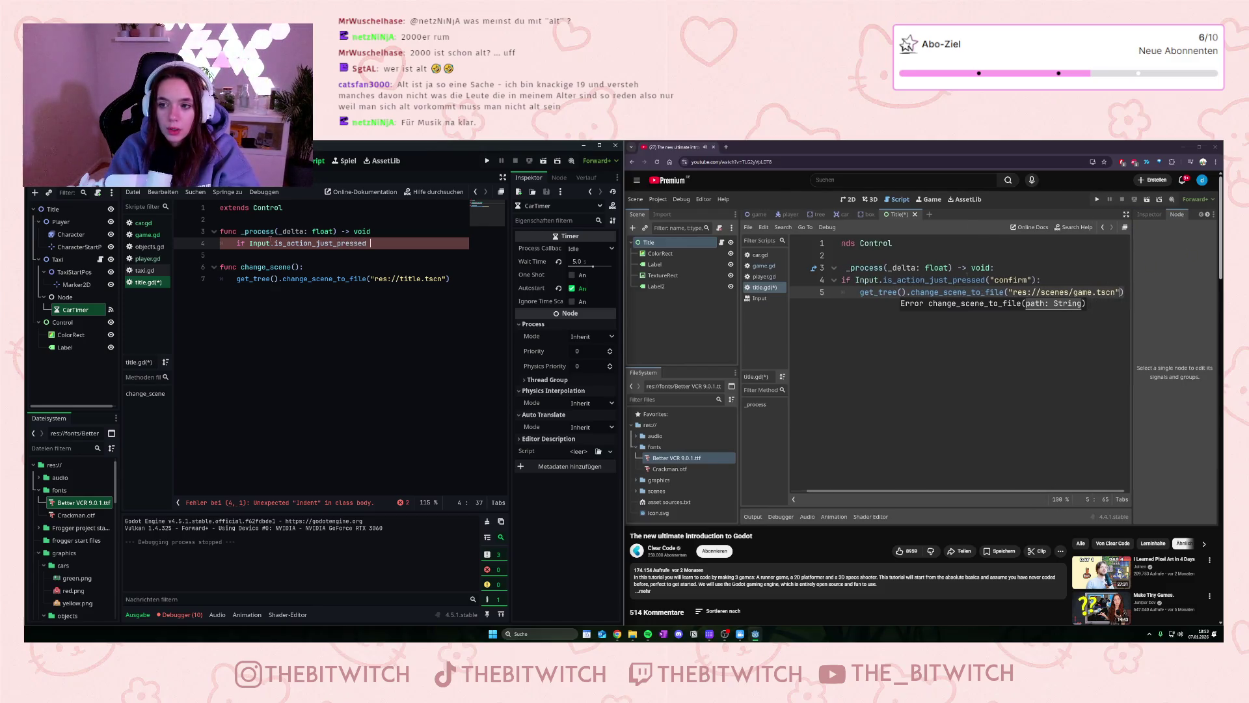
key(BackSpace)
text(("confirm)
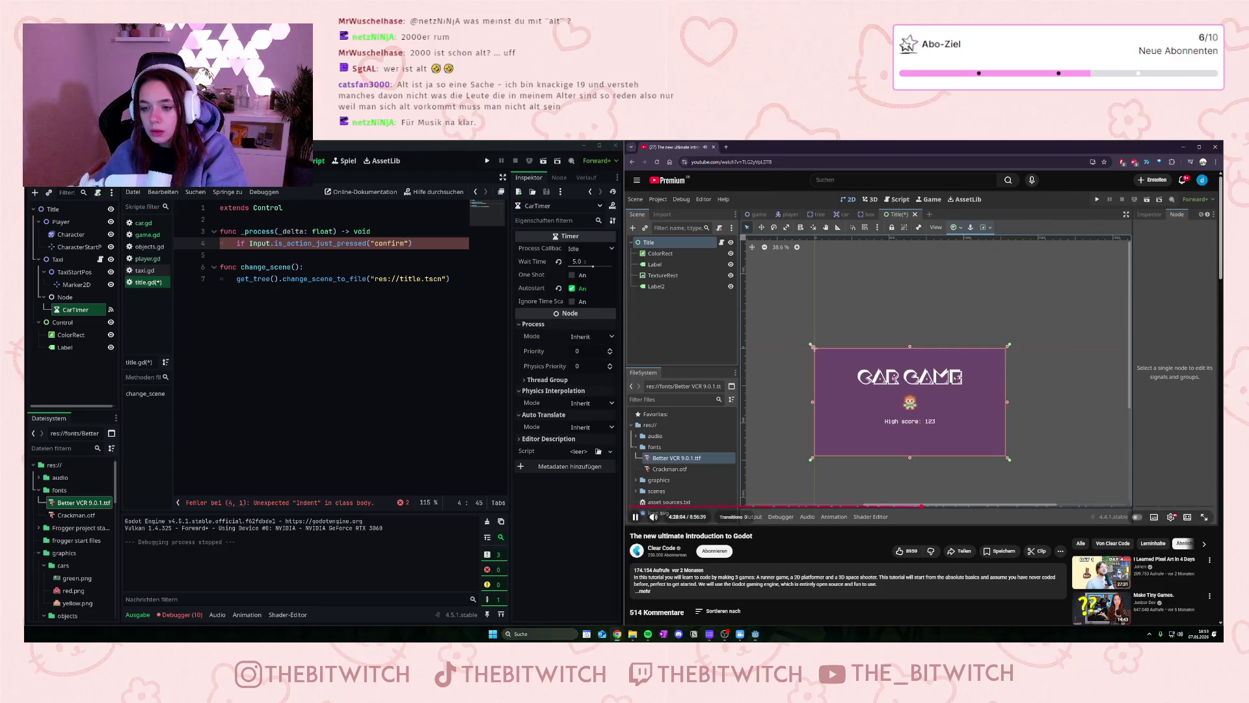
click(889, 369)
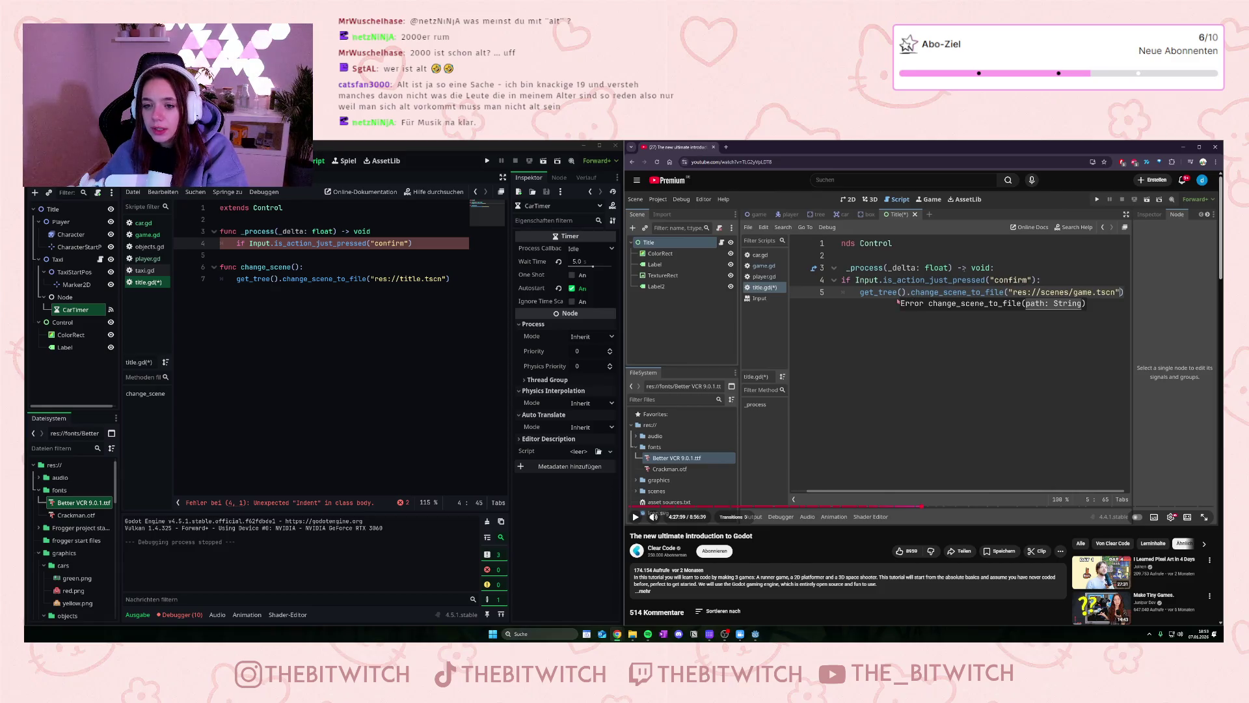
click(435, 247)
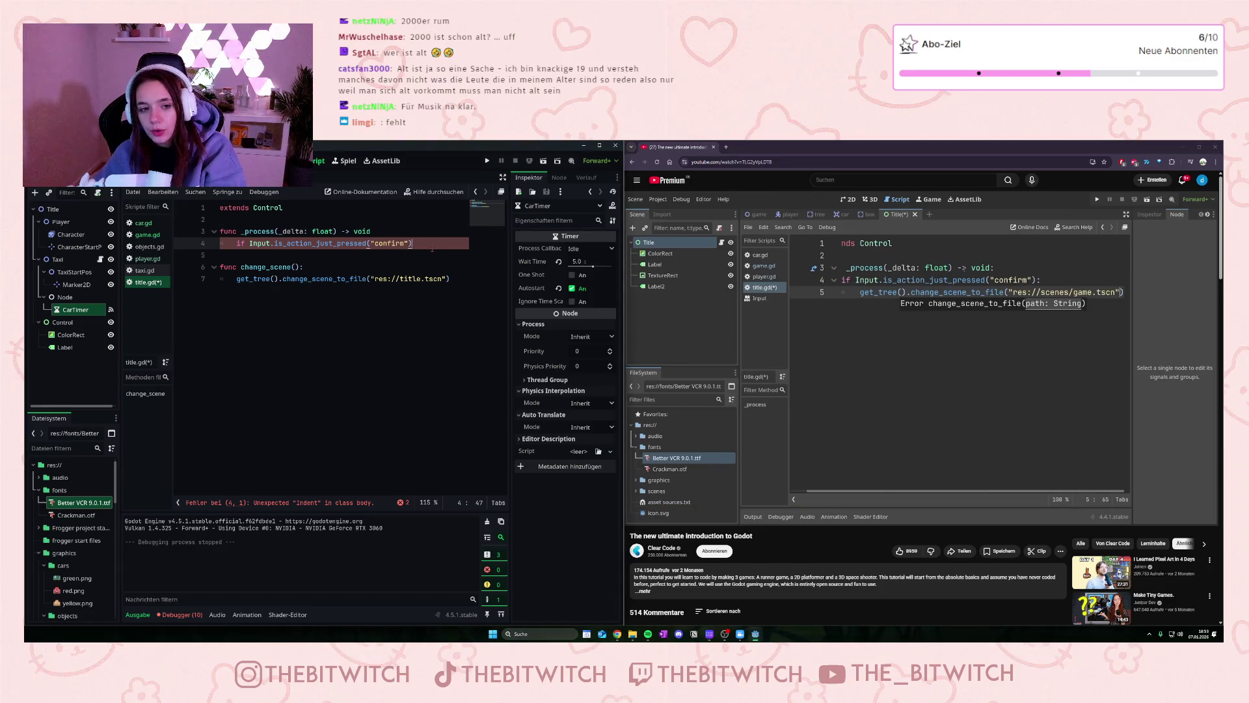
Step: Add an empty indented line under the confirm check in title.gd
key(Return)
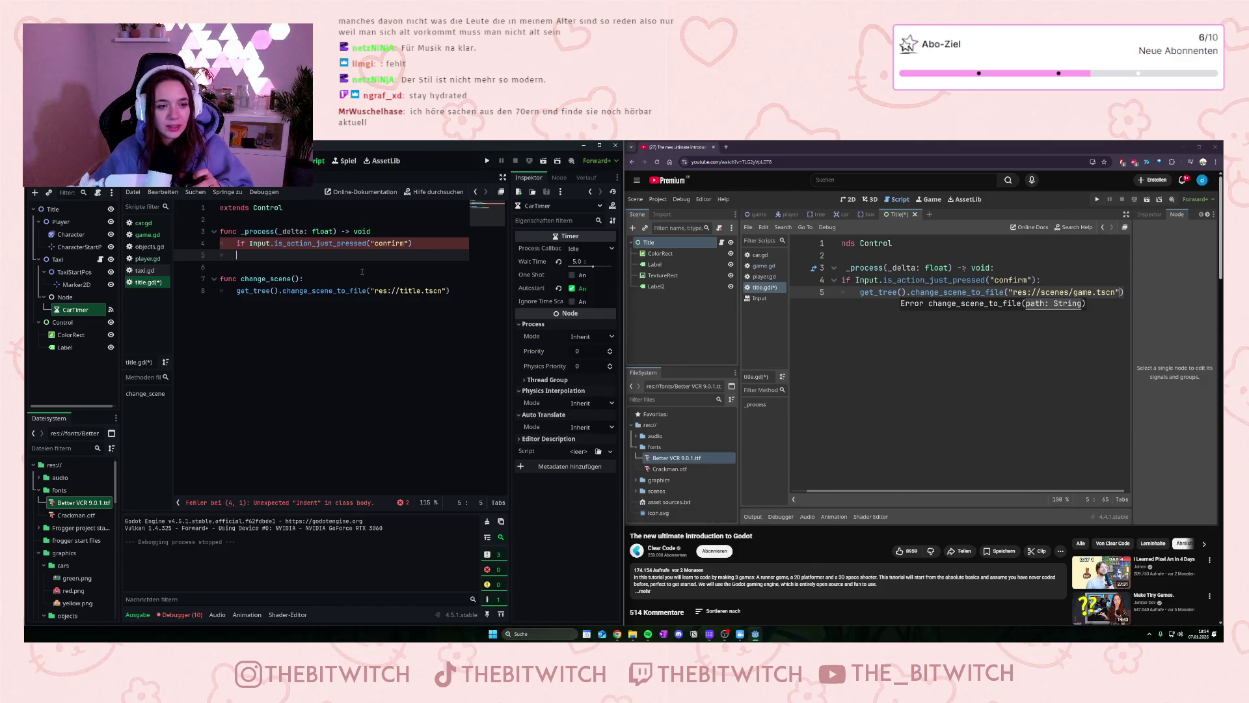
click(372, 233)
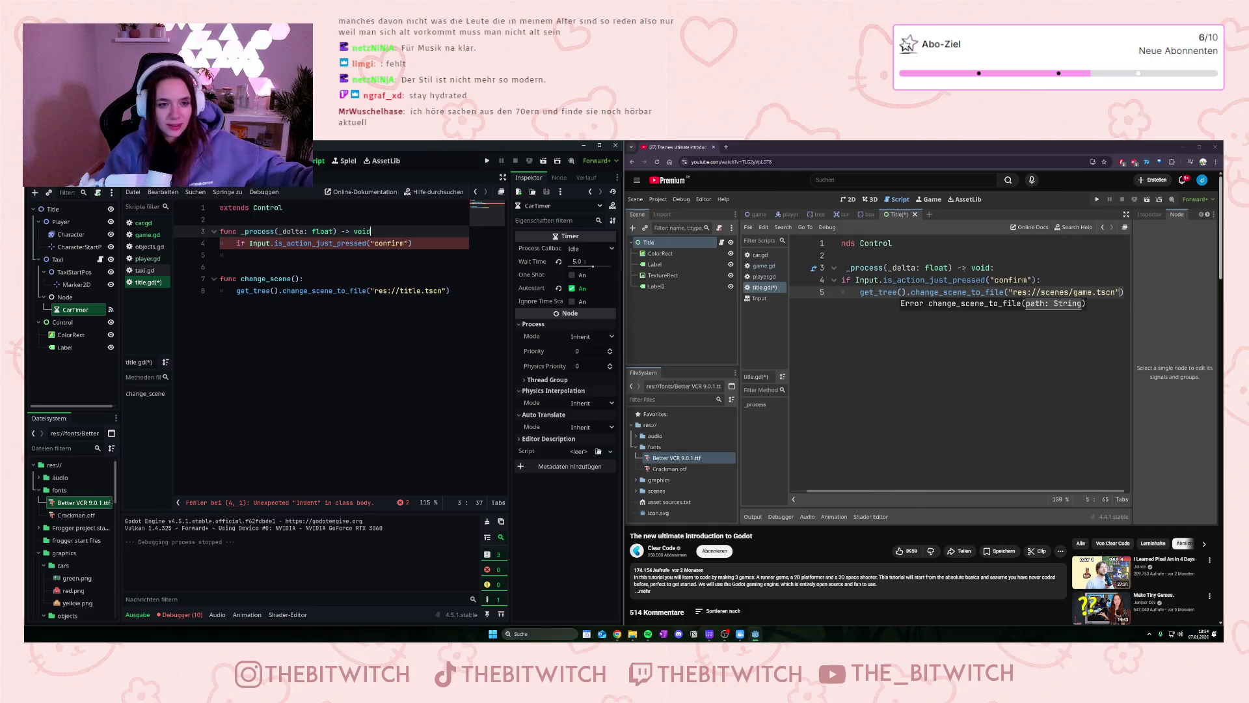
Step: Type ':' after void to complete the func _process declaration
text(:)
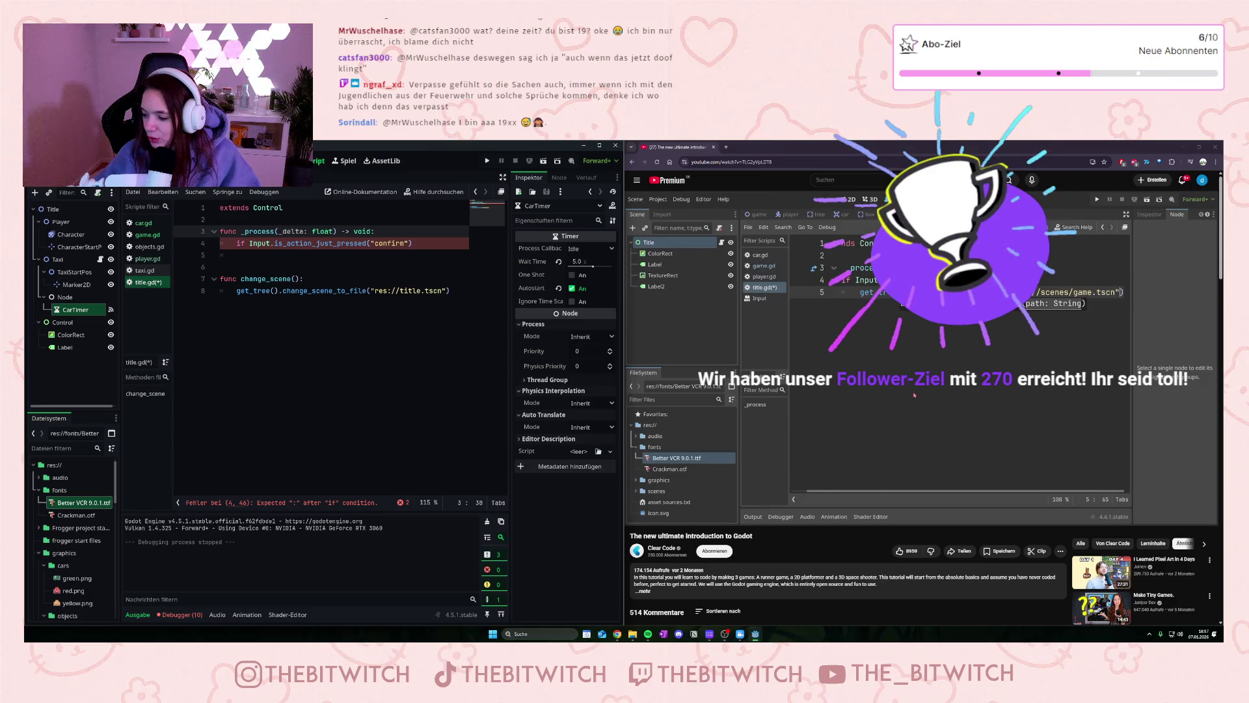
mouse_move(919, 390)
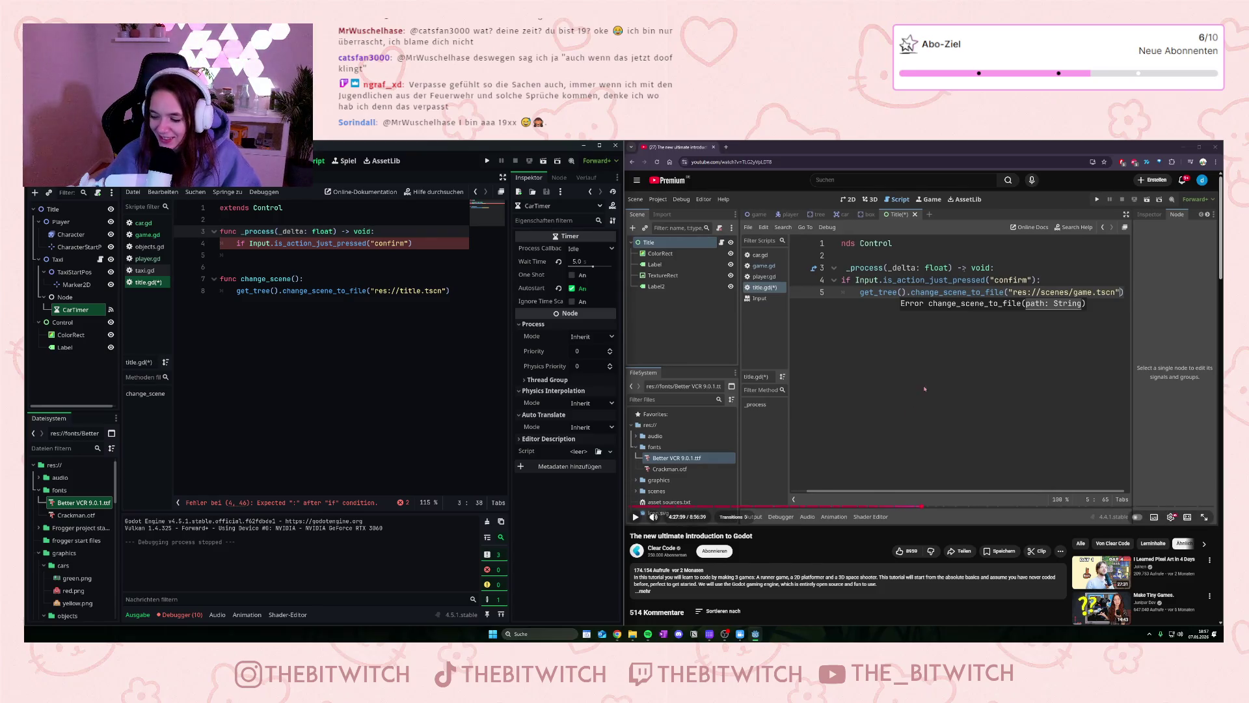
click(919, 391)
click(919, 391)
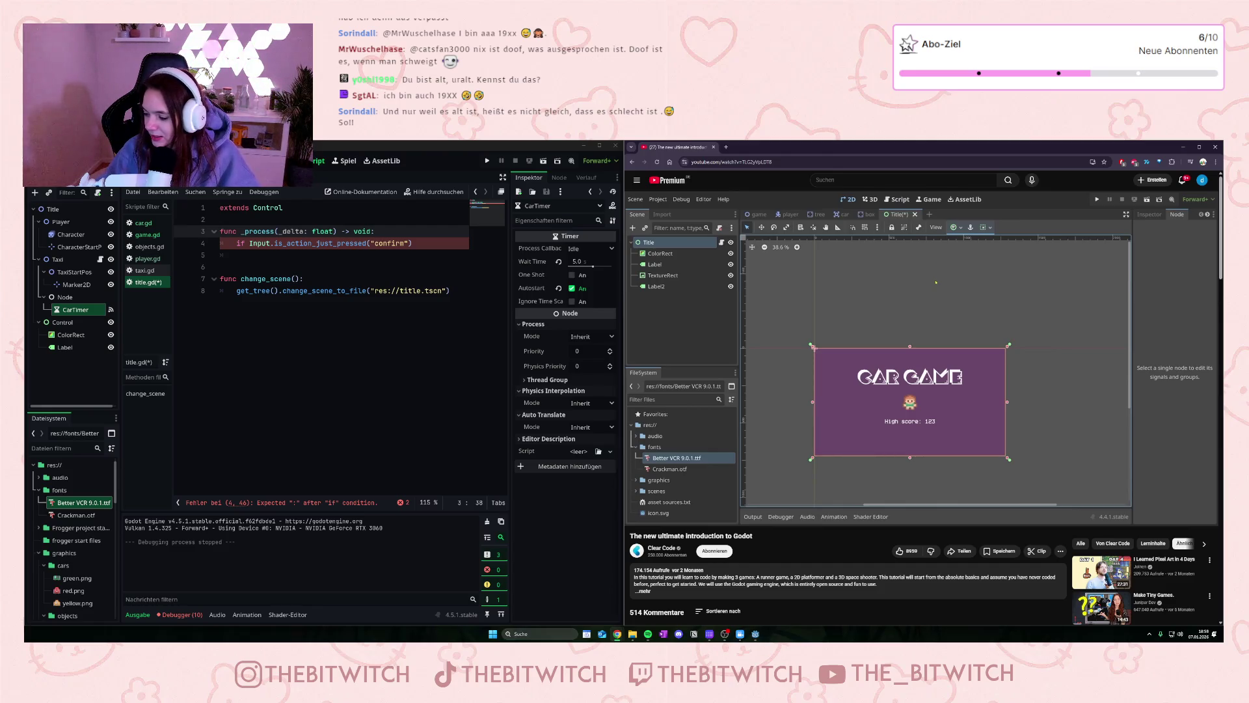
mouse_move(1175, 442)
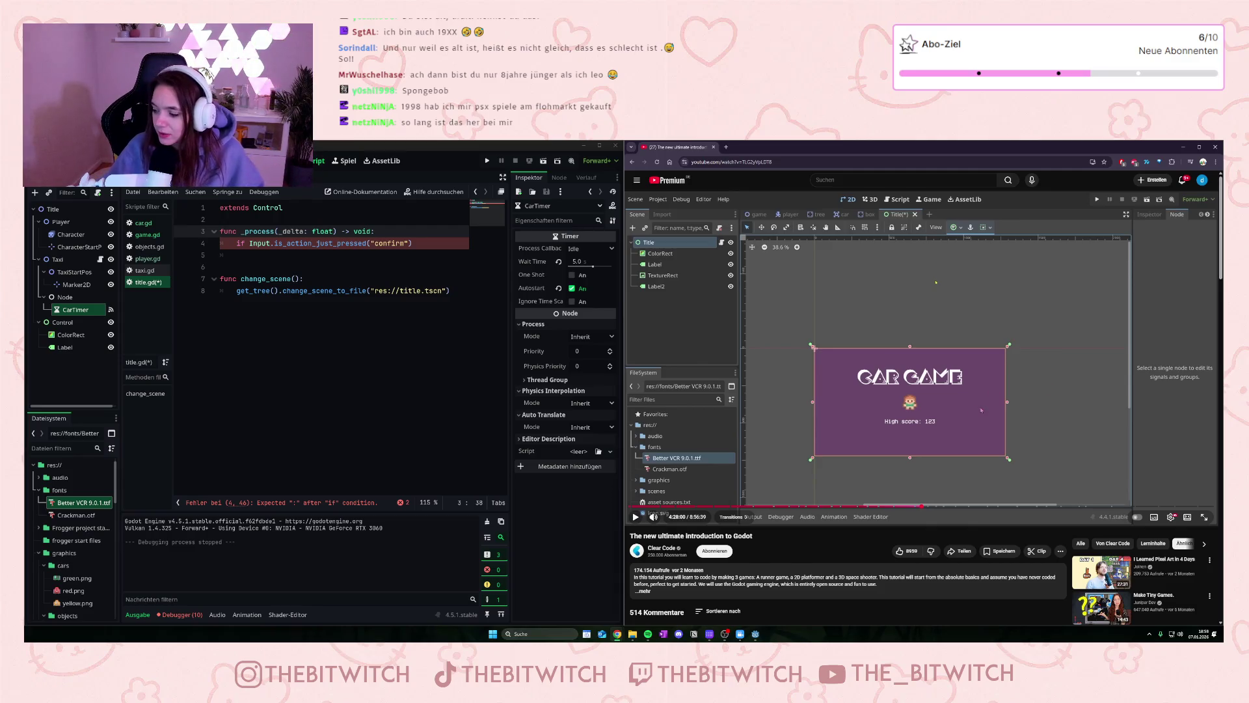
click(1034, 376)
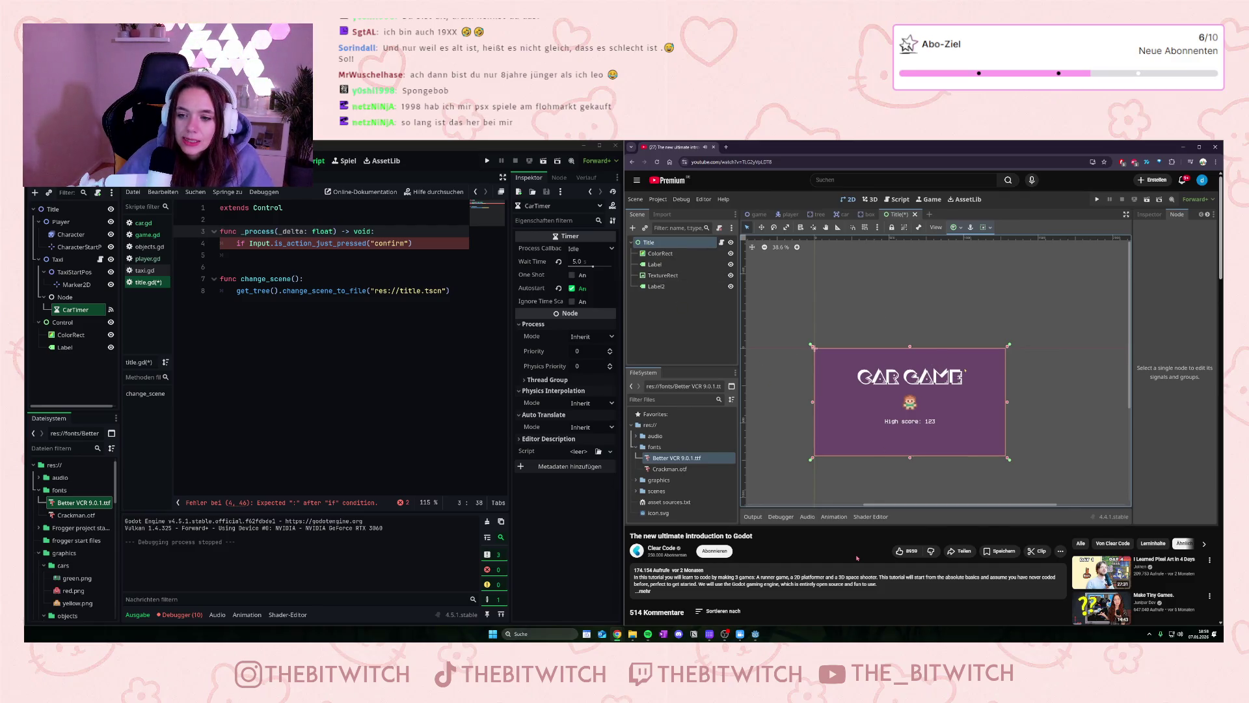
Step: Move the change_scene_to_file call from line 8 to the empty line under the confirm check
click(825, 455)
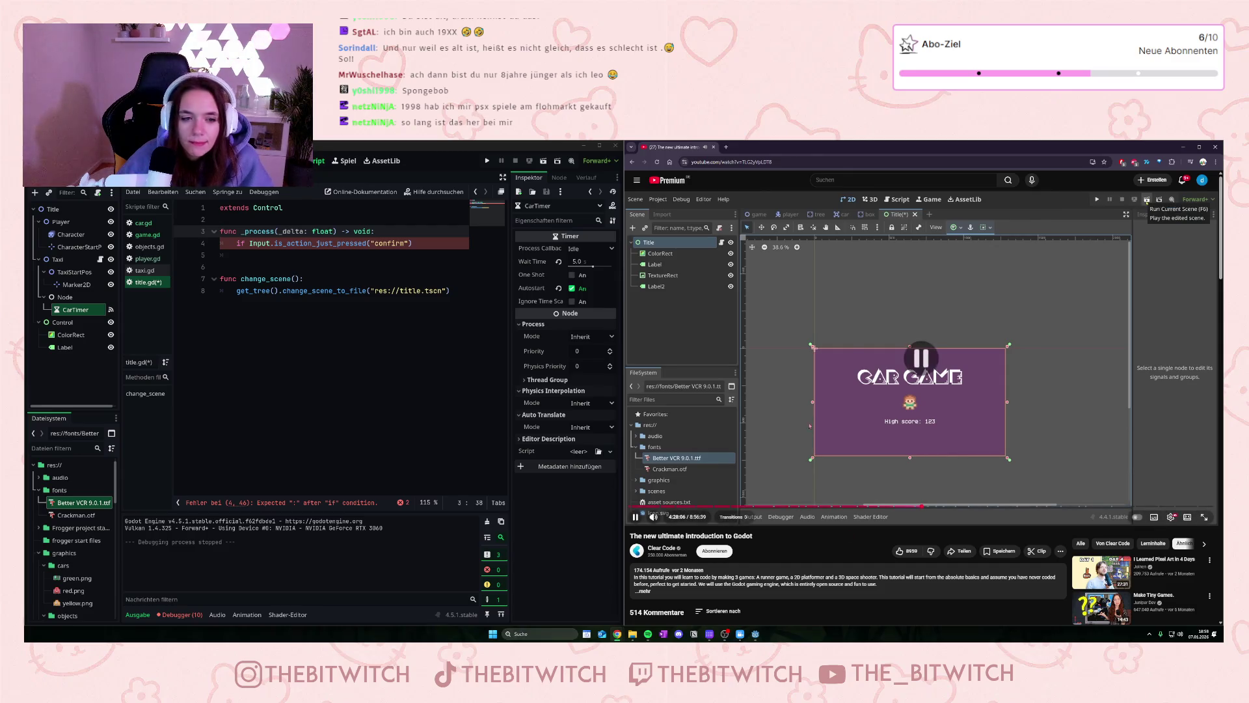
drag(449, 290, 235, 292)
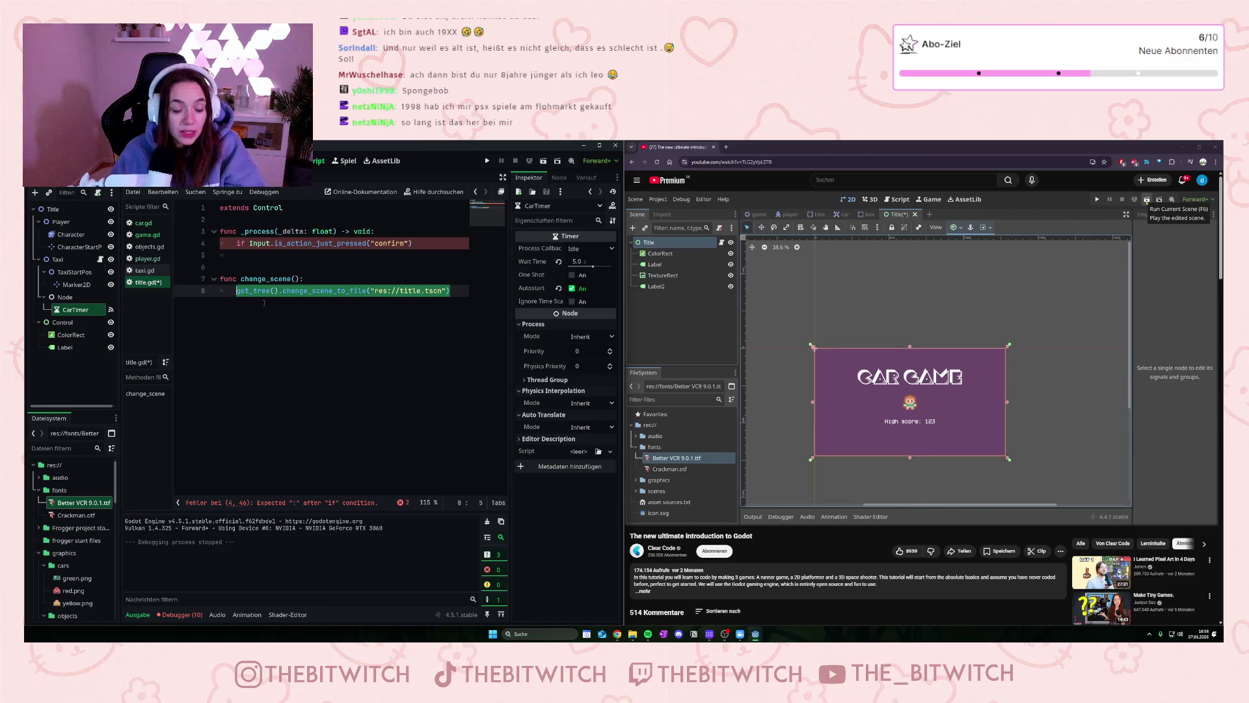
key(ctrl+x)
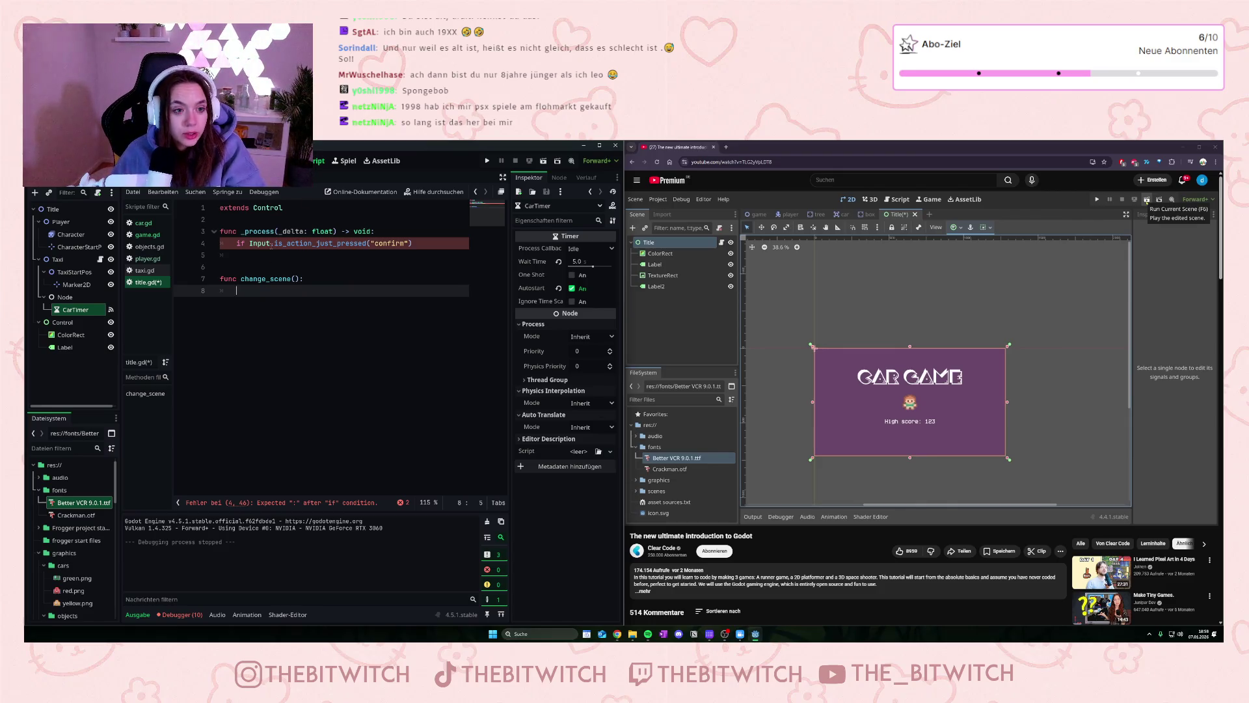
click(278, 255)
key(ctrl+v)
Step: Delete the func change_scene(): header line from title.gd
drag(305, 279, 220, 279)
key(BackSpace)
key(BackSpace)
click(291, 311)
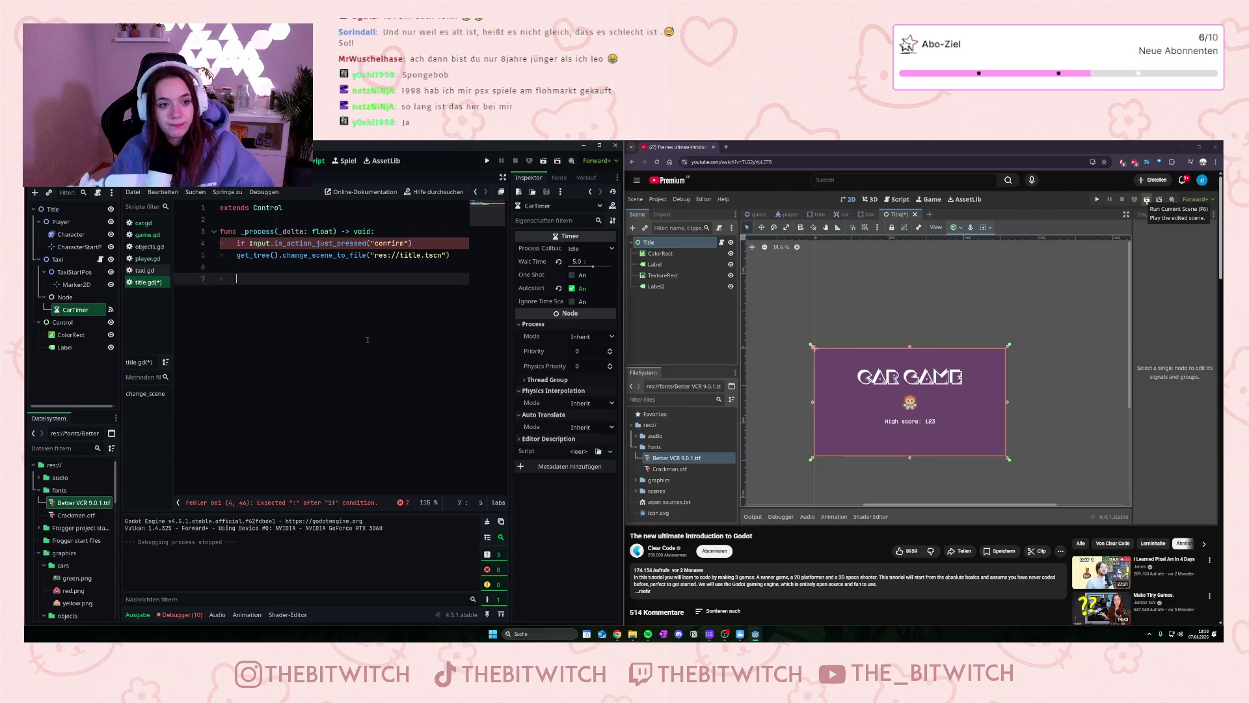
click(867, 493)
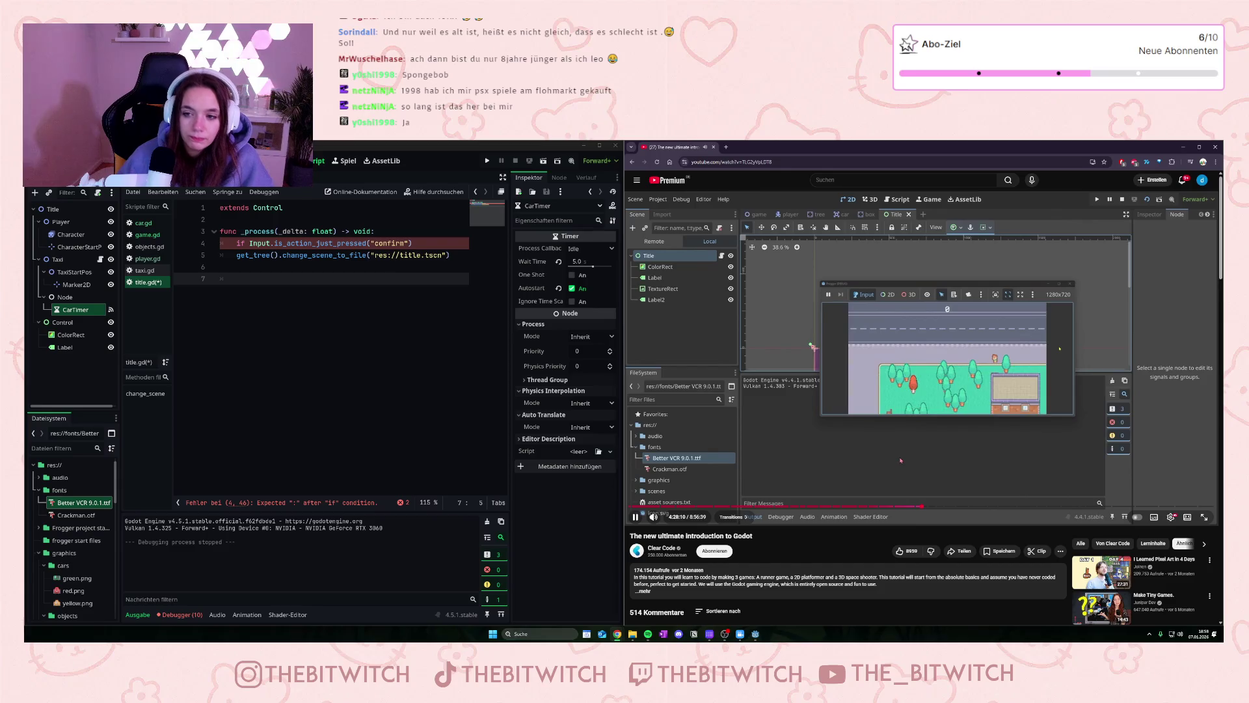
Step: Test-run the title scene with F5 and close the game window
click(847, 453)
click(590, 311)
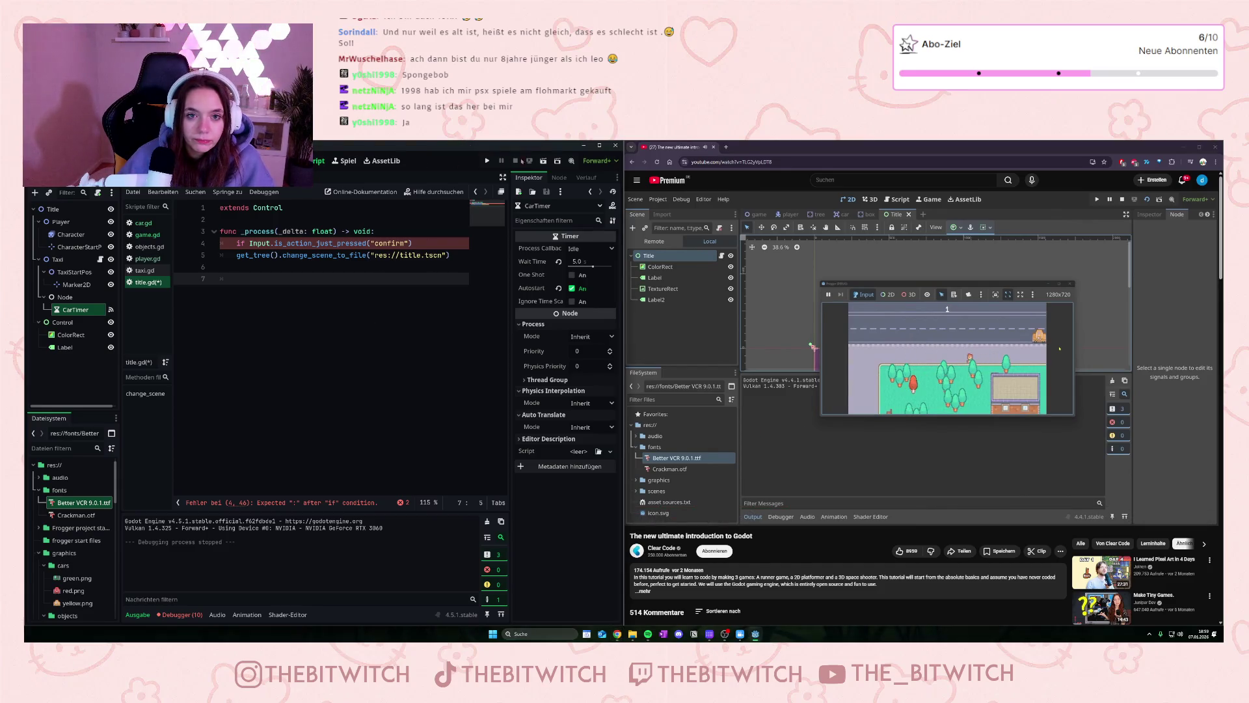
key(F5)
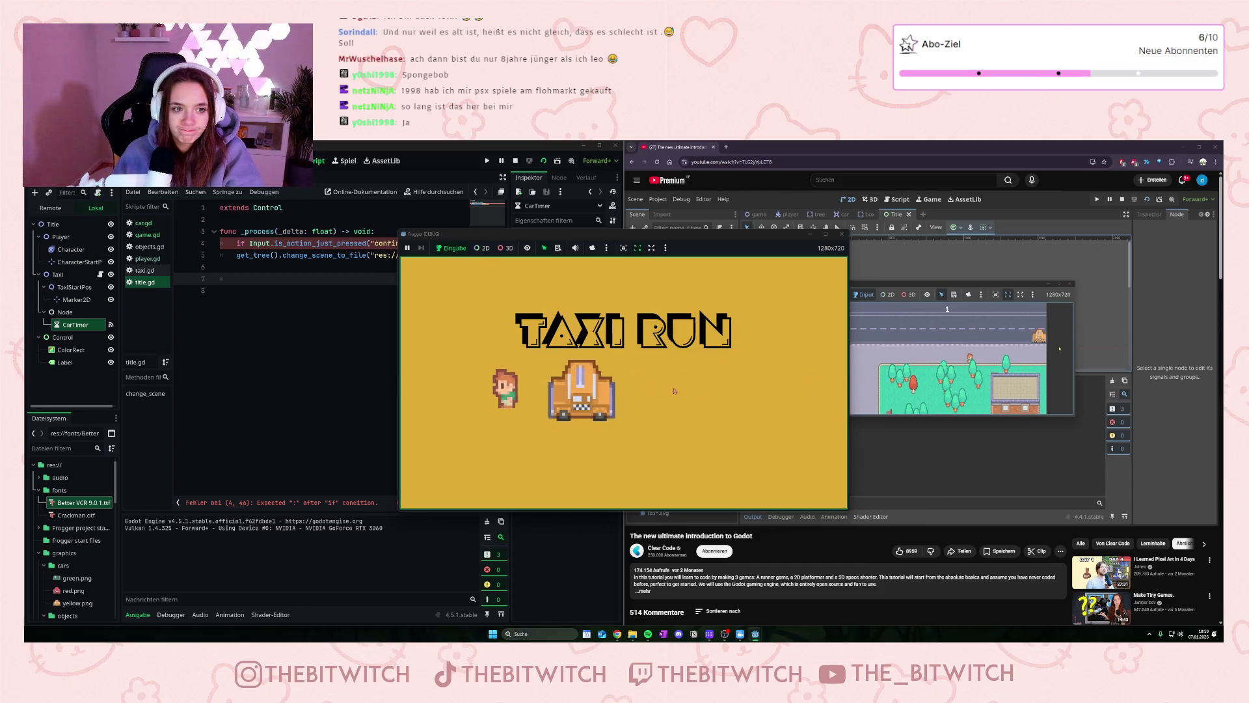
click(842, 234)
Step: Indent the scene-change call inside the confirm check, save, rerun, and stop the game
click(236, 255)
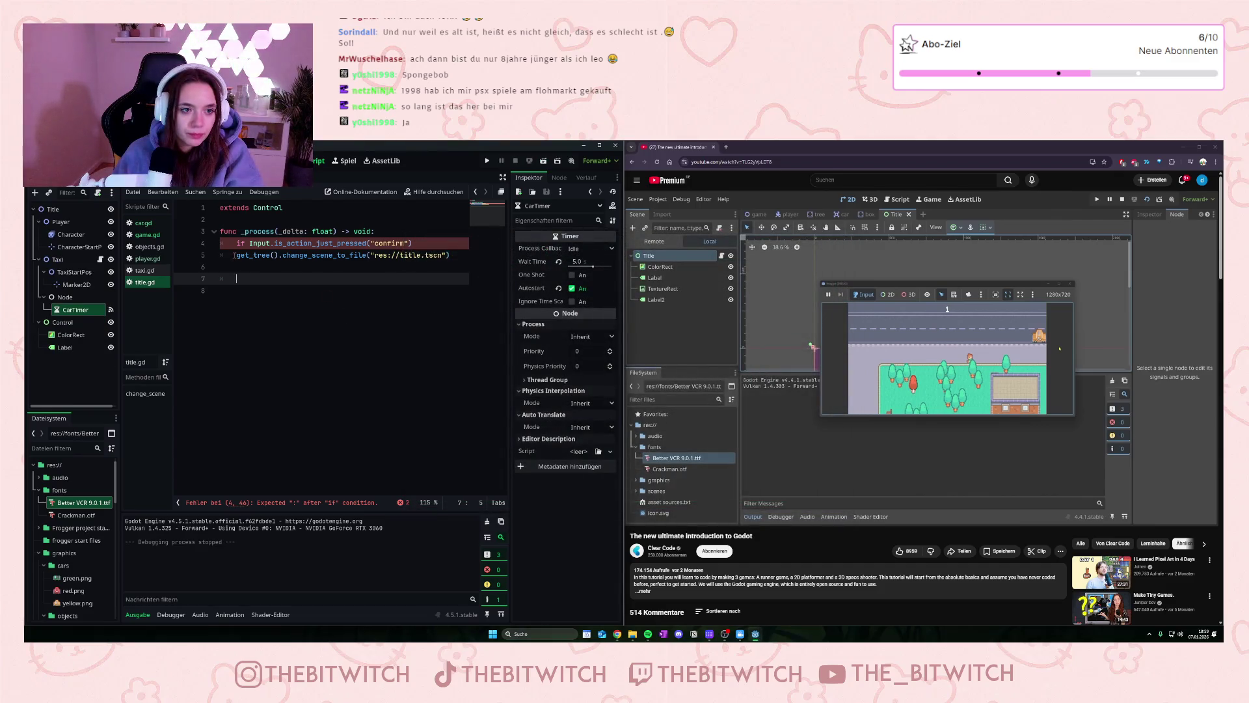
key(Tab)
click(280, 318)
key(ctrl+s)
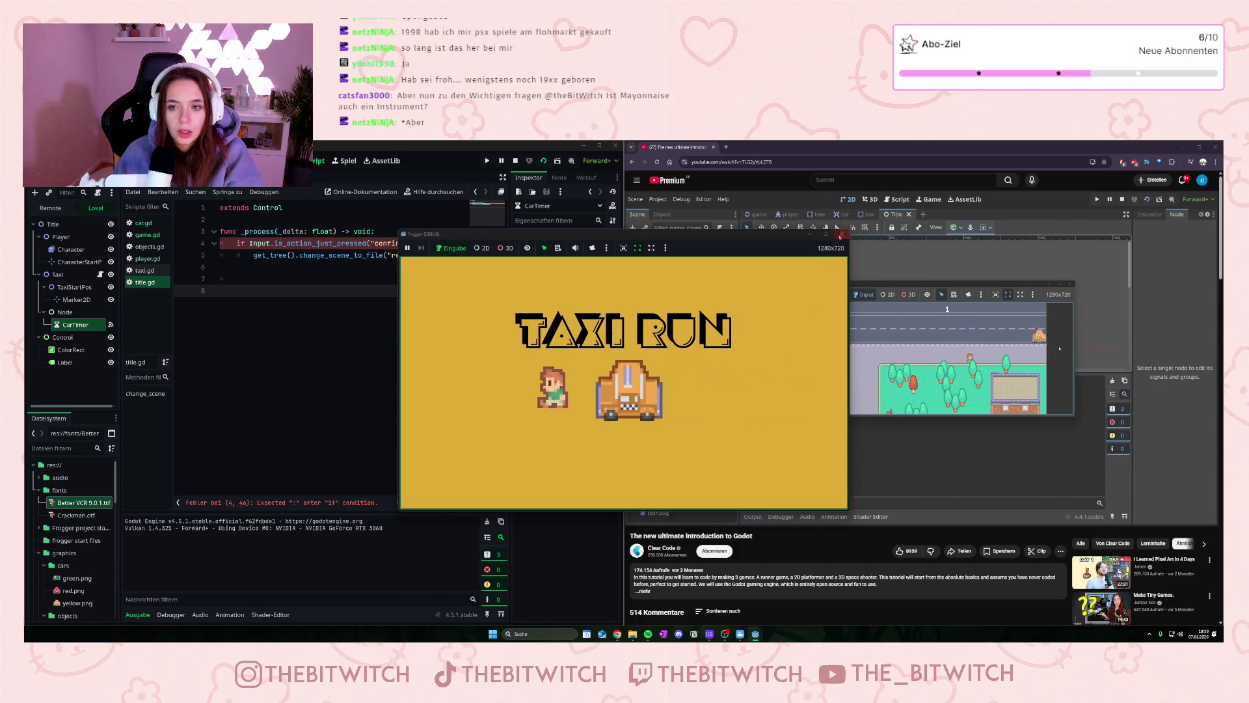
key(F8)
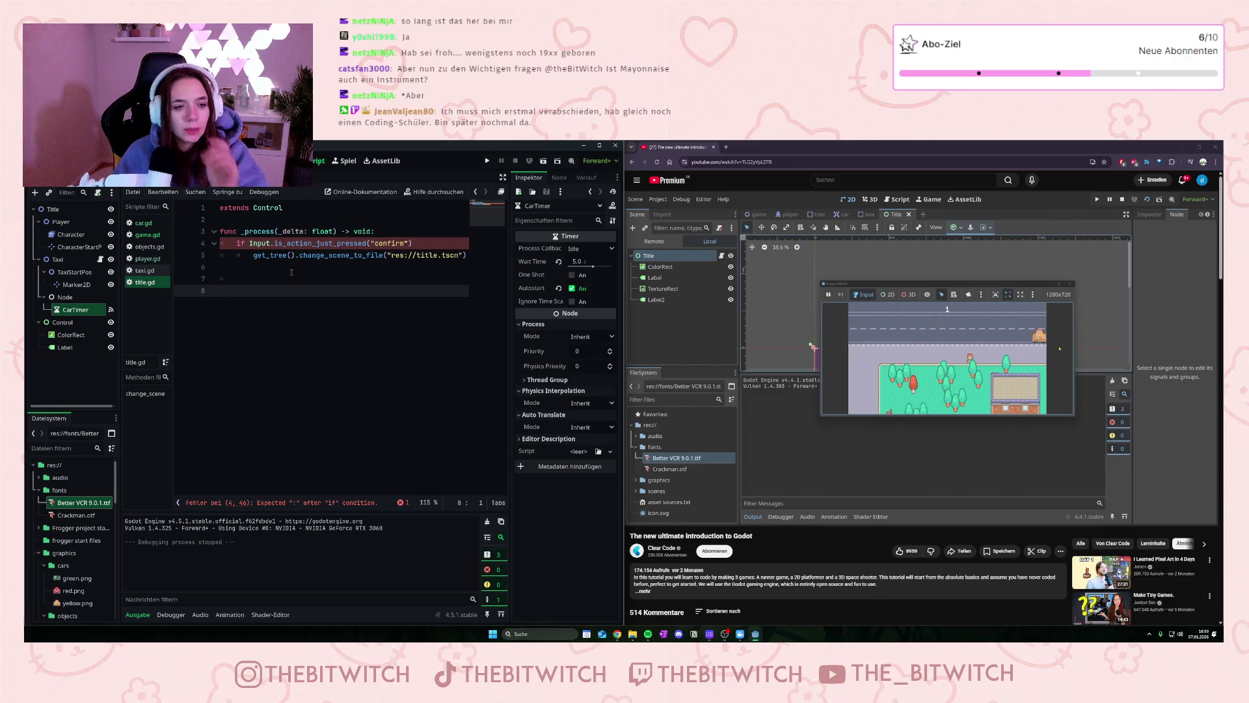
click(950, 358)
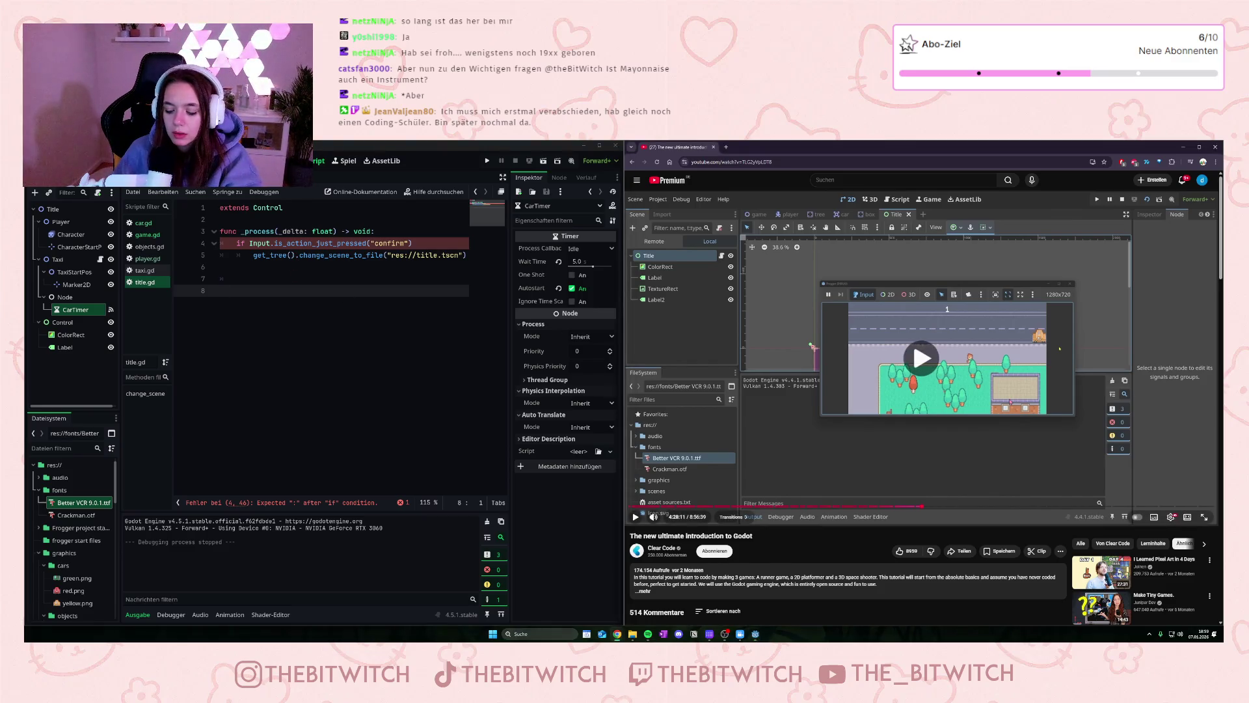
Step: Save title.gd and launch the title scene to show the TAXI RUN screen
key(Left)
key(Left)
key(Left)
key(space)
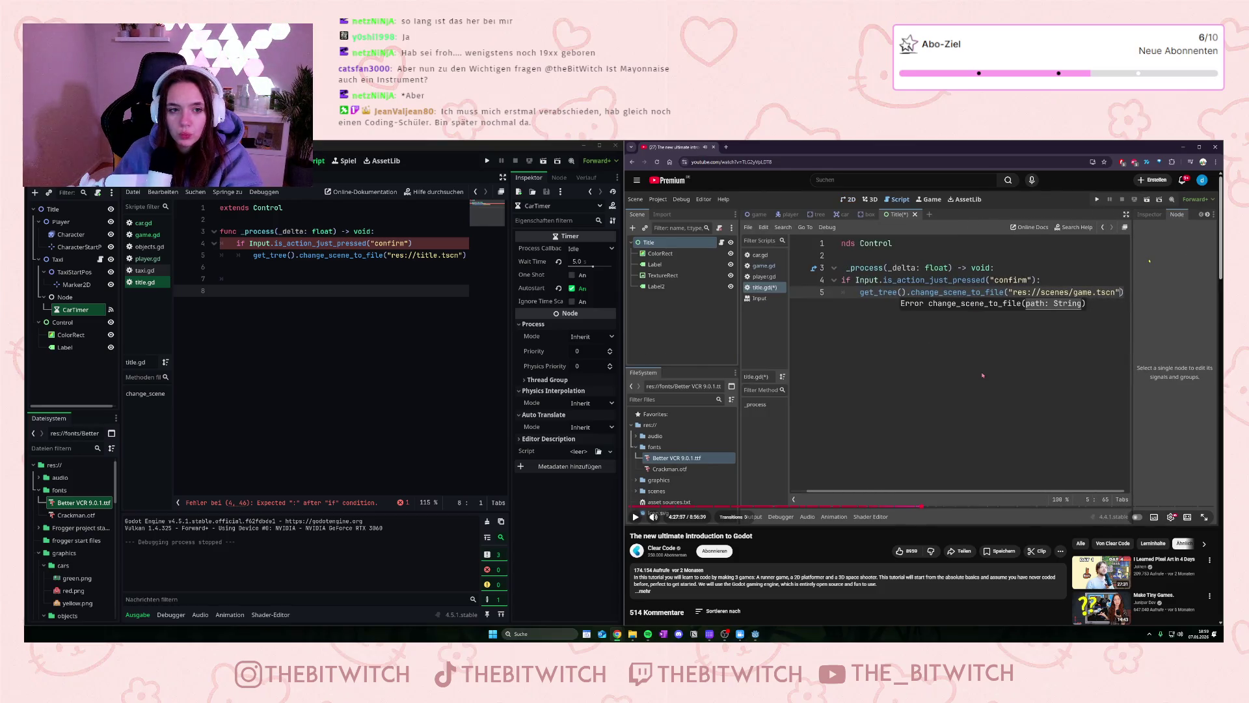
click(438, 244)
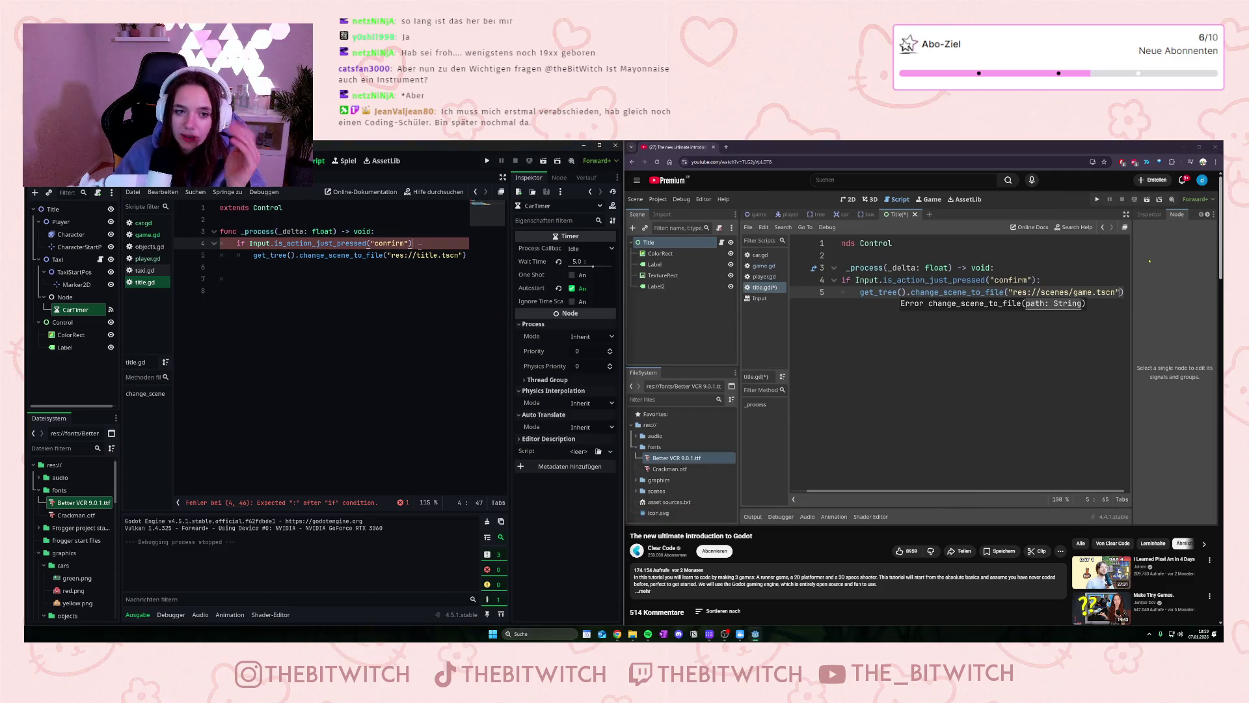
text(:)
click(440, 296)
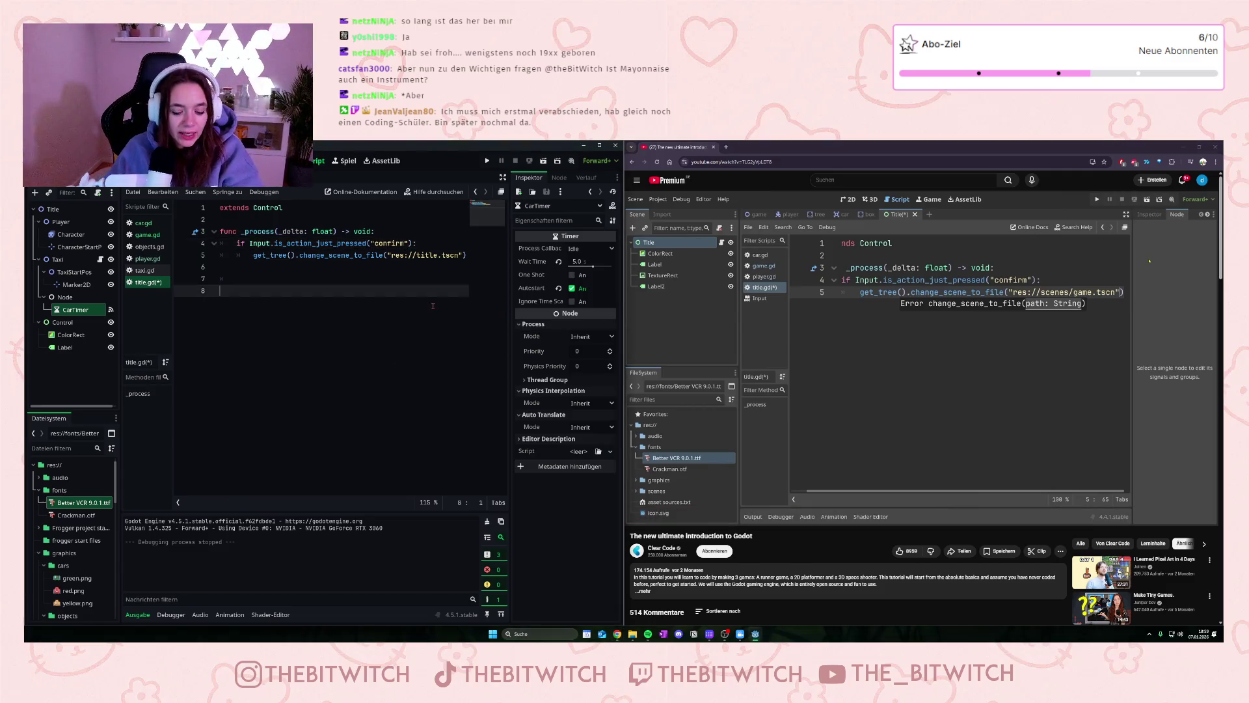
key(ctrl+s)
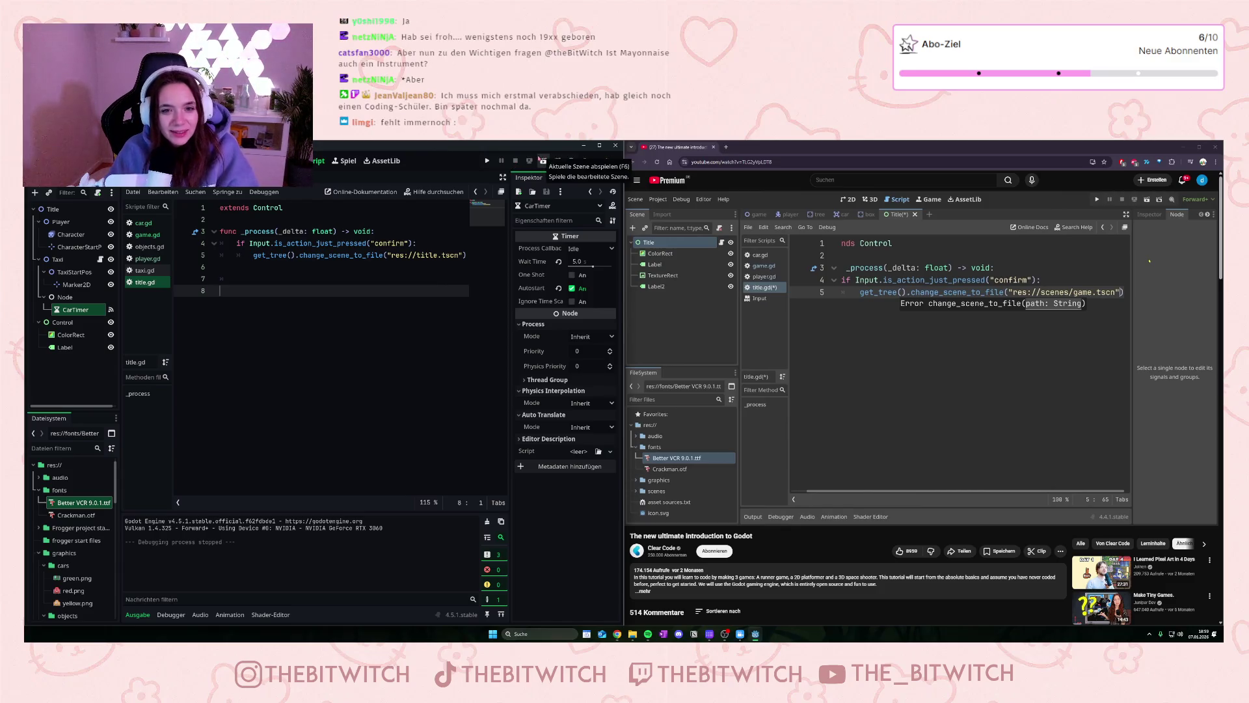
click(542, 161)
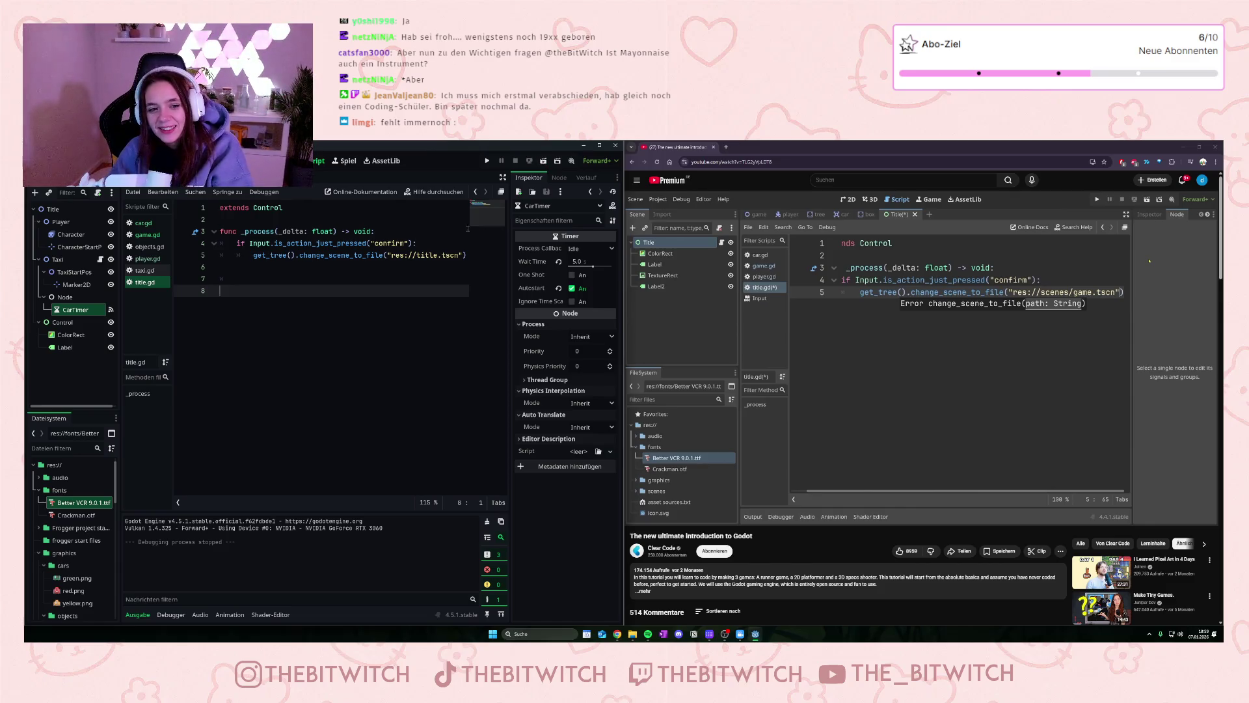
click(542, 161)
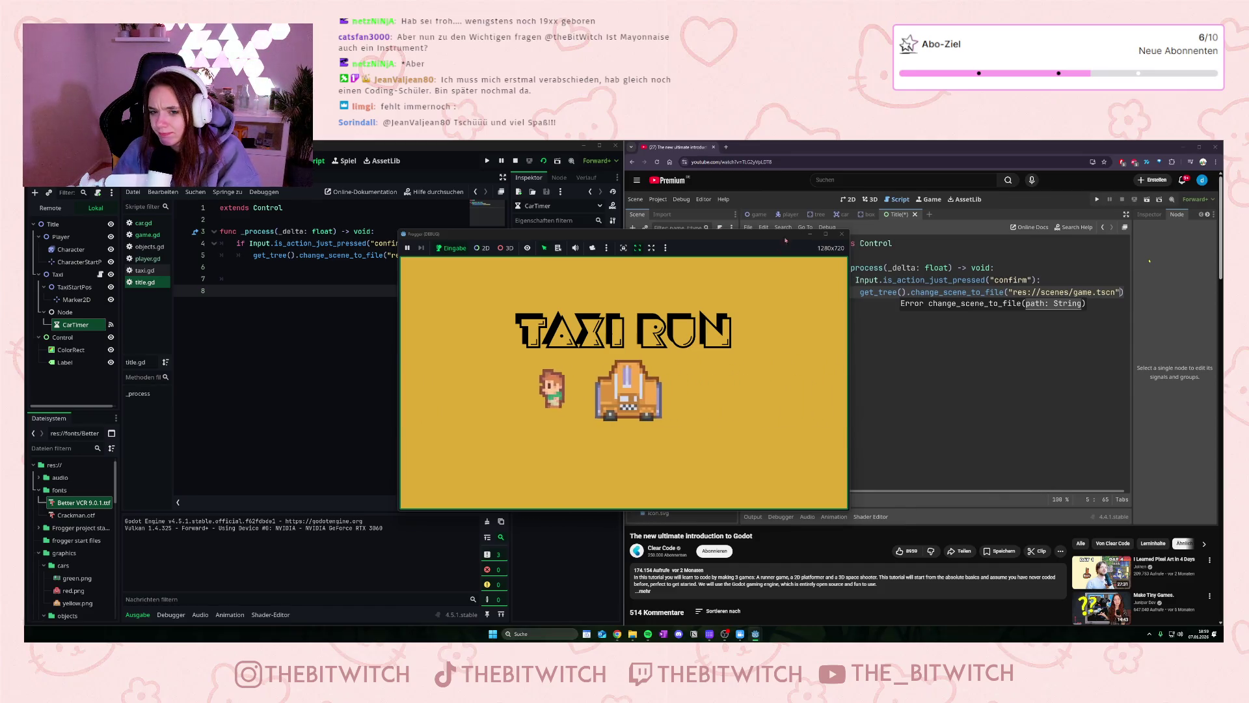
Step: Close the running Taxi Run game with Alt+F4 and pause the tutorial video
key(alt+F4)
click(791, 337)
click(791, 338)
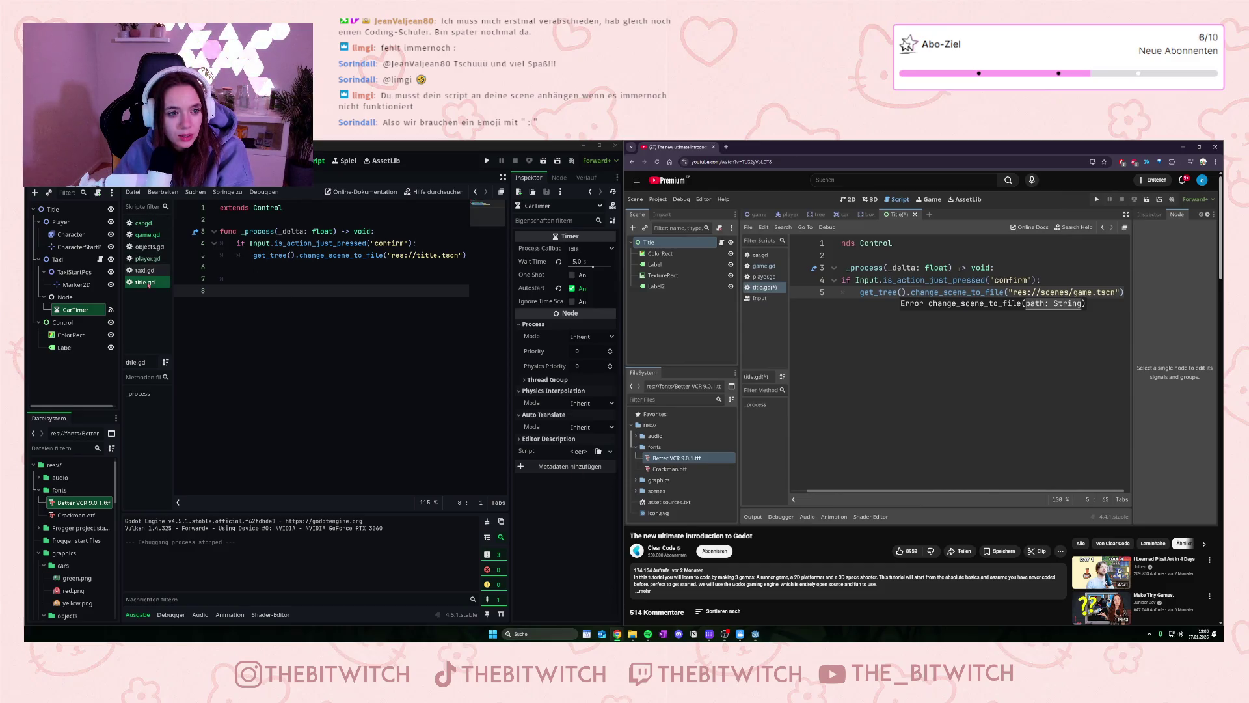
Step: Select the Title root node and browse its and title.gd's context menus without choosing
click(81, 210)
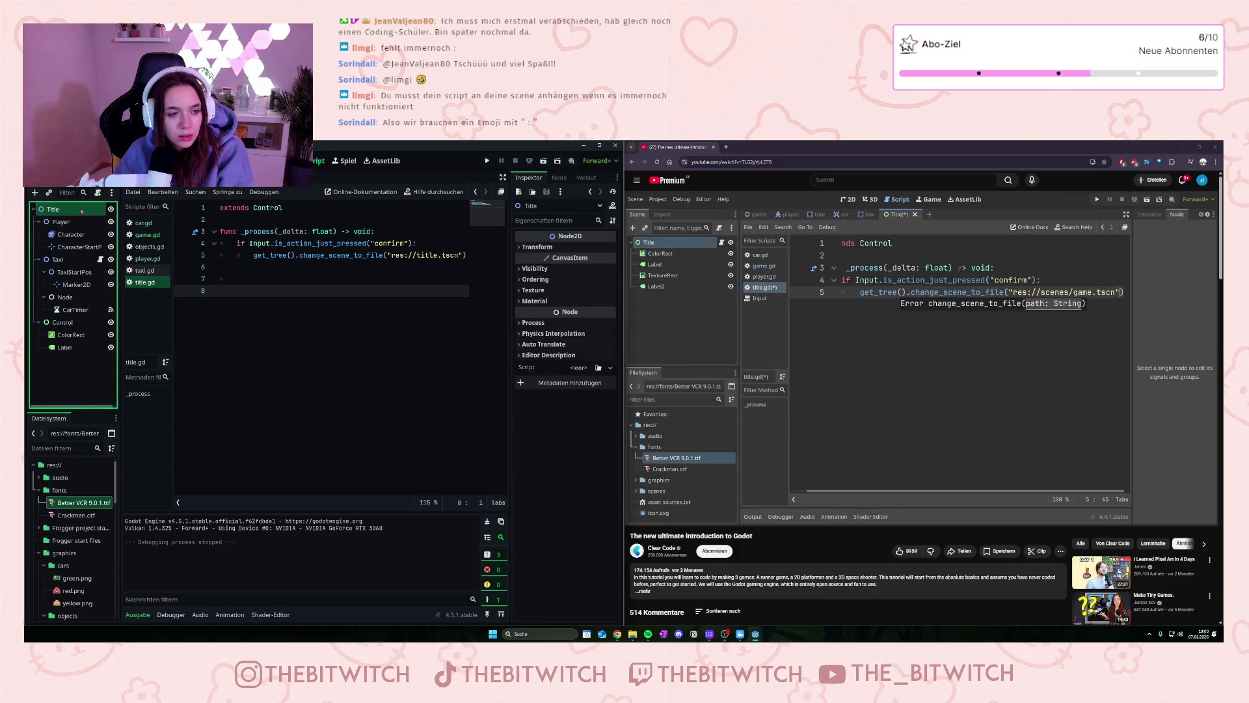
right_click(82, 210)
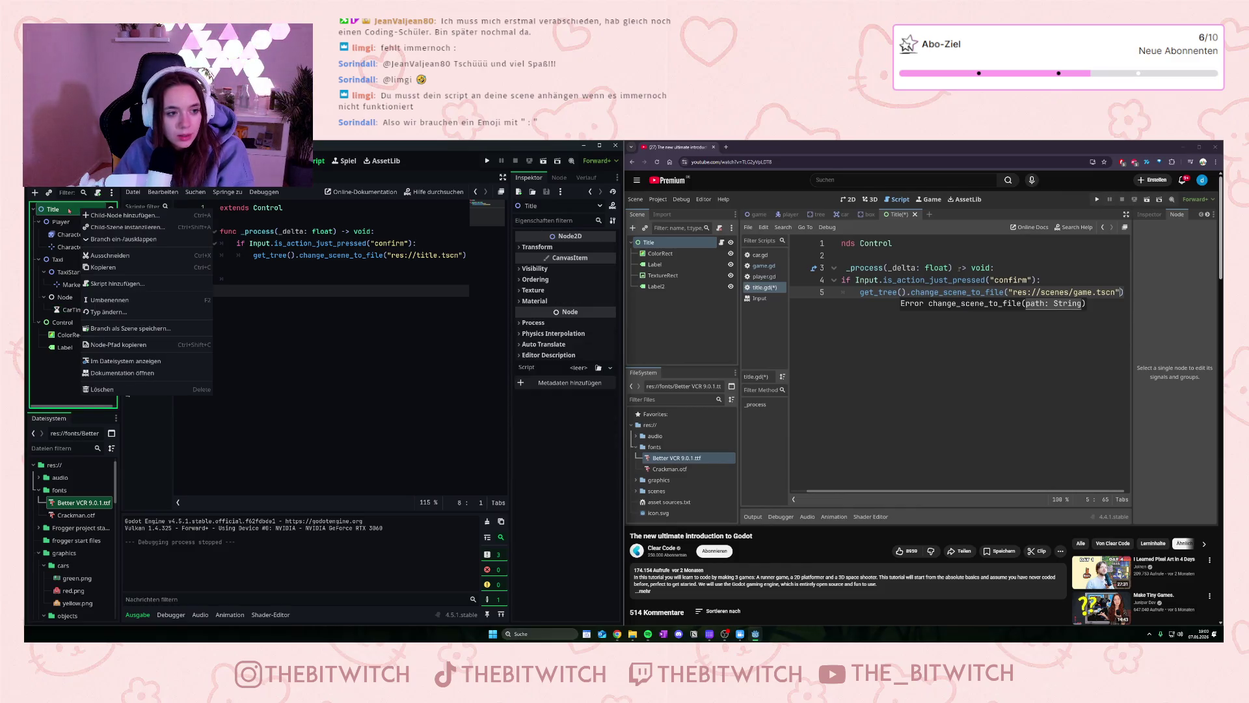
click(263, 300)
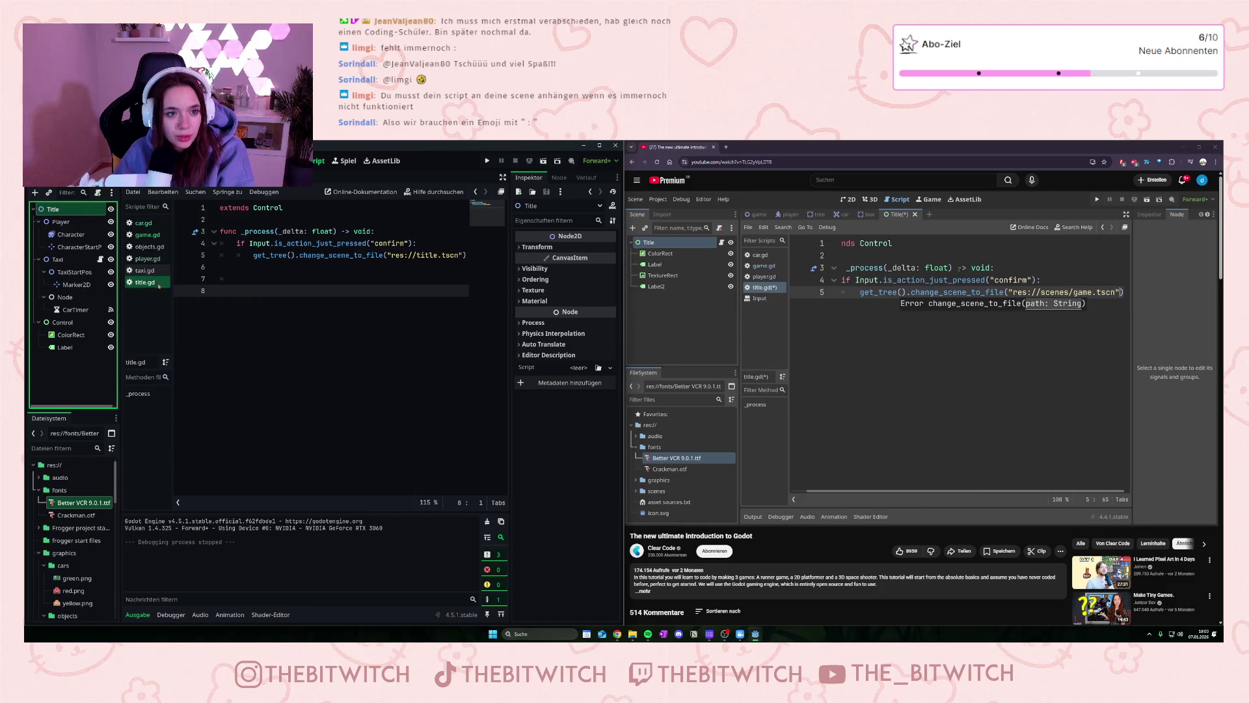
right_click(139, 284)
click(154, 290)
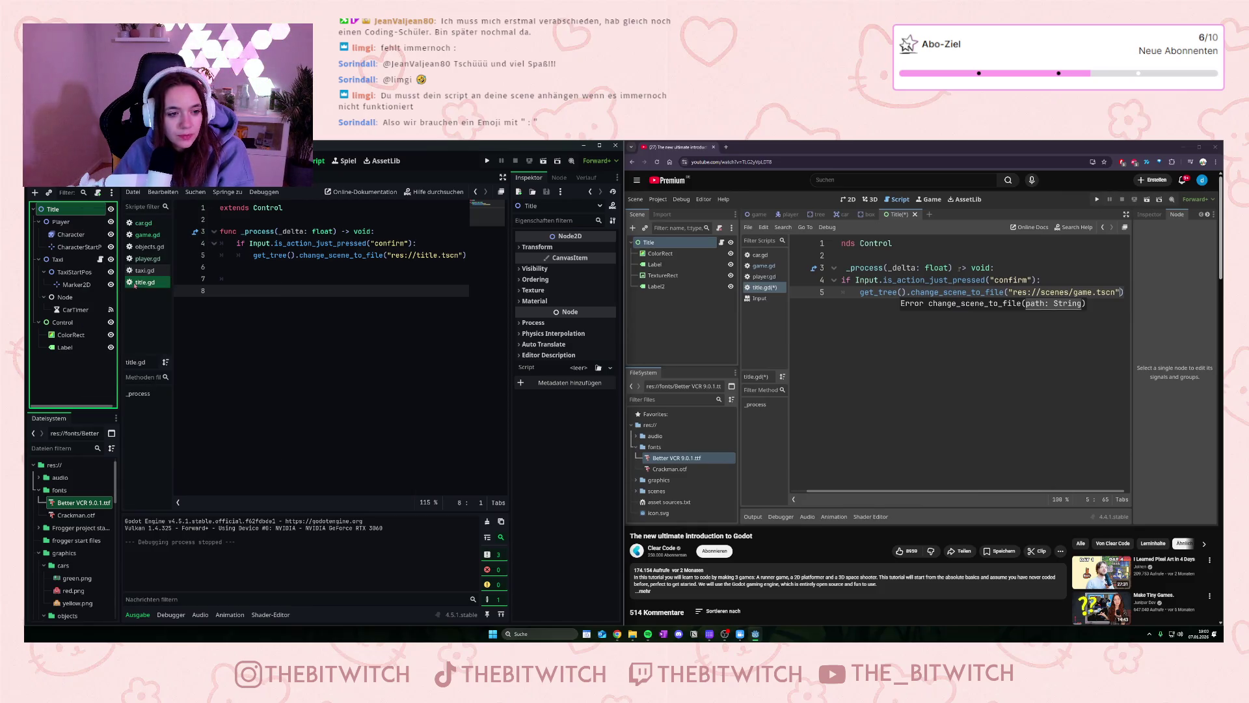
right_click(149, 287)
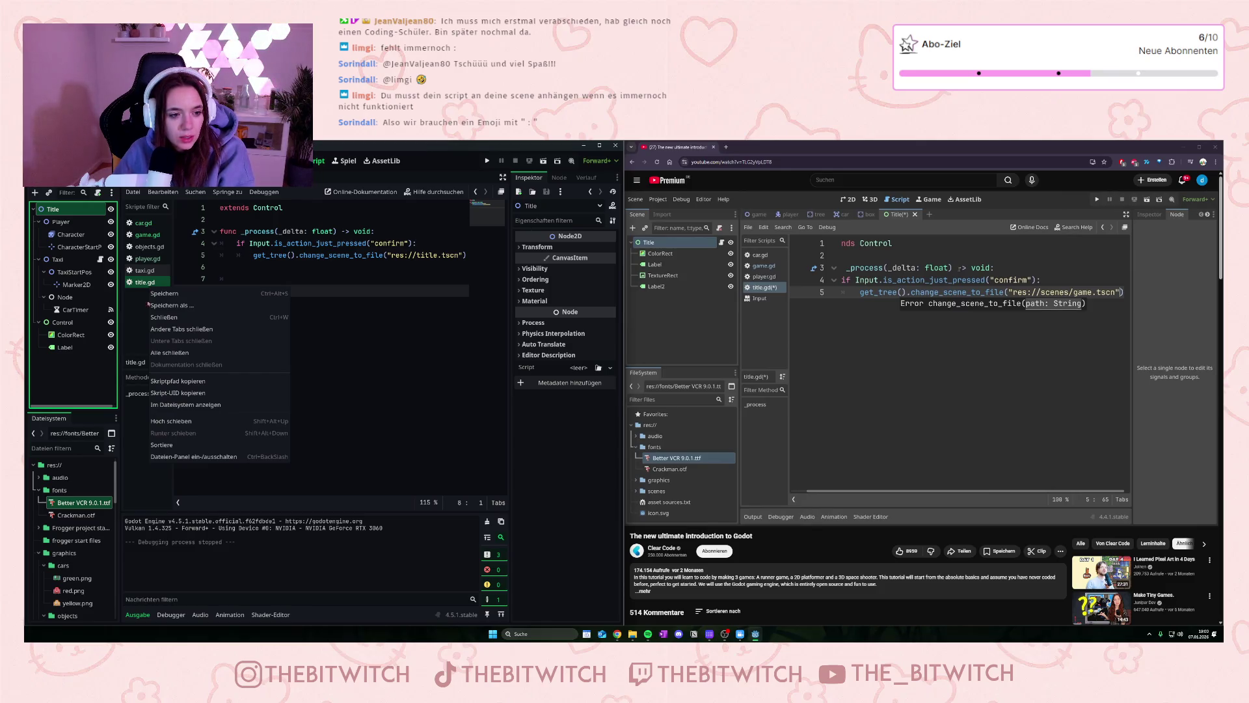
click(133, 280)
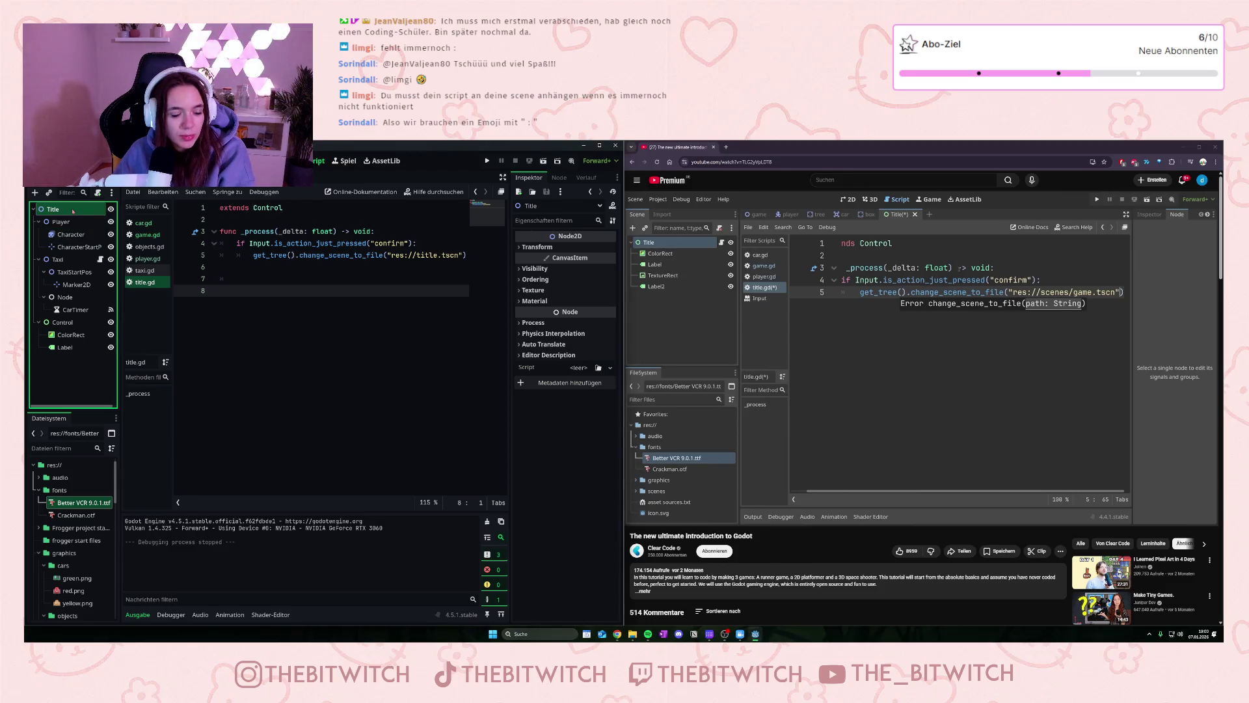
right_click(74, 211)
click(70, 324)
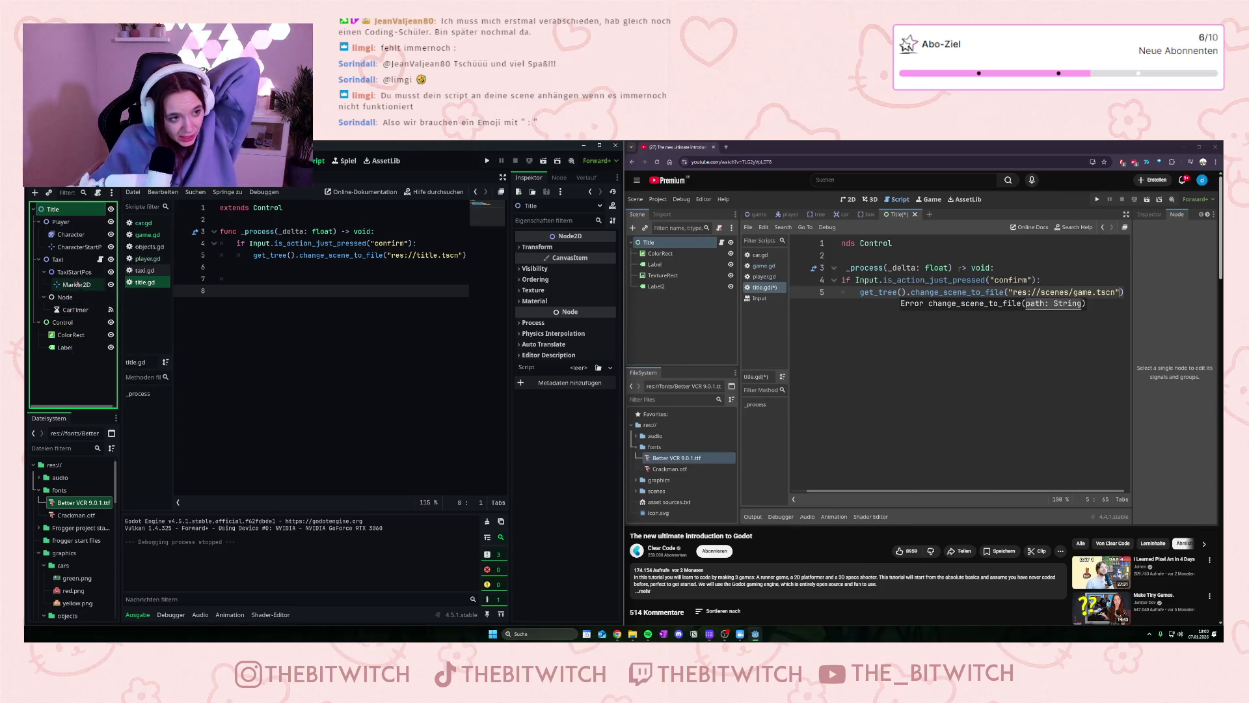
Step: Attach the existing res://title.gd to the Title node and run the current scene
right_click(72, 215)
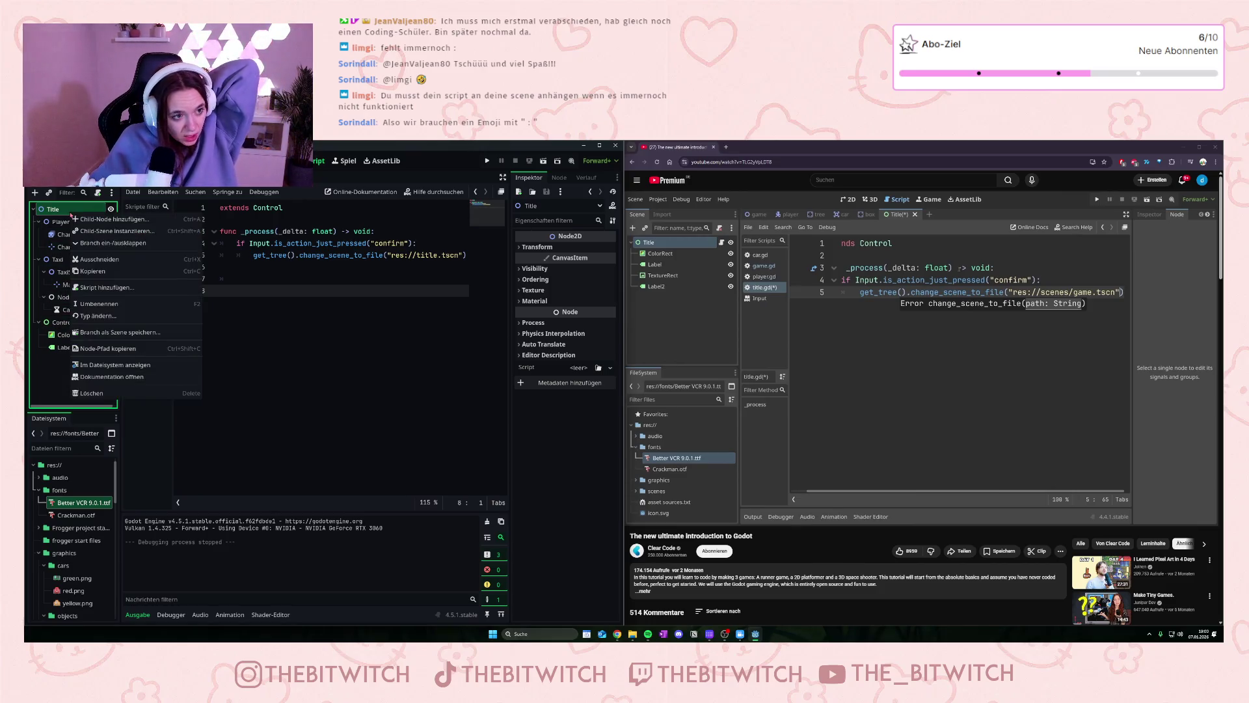
click(108, 287)
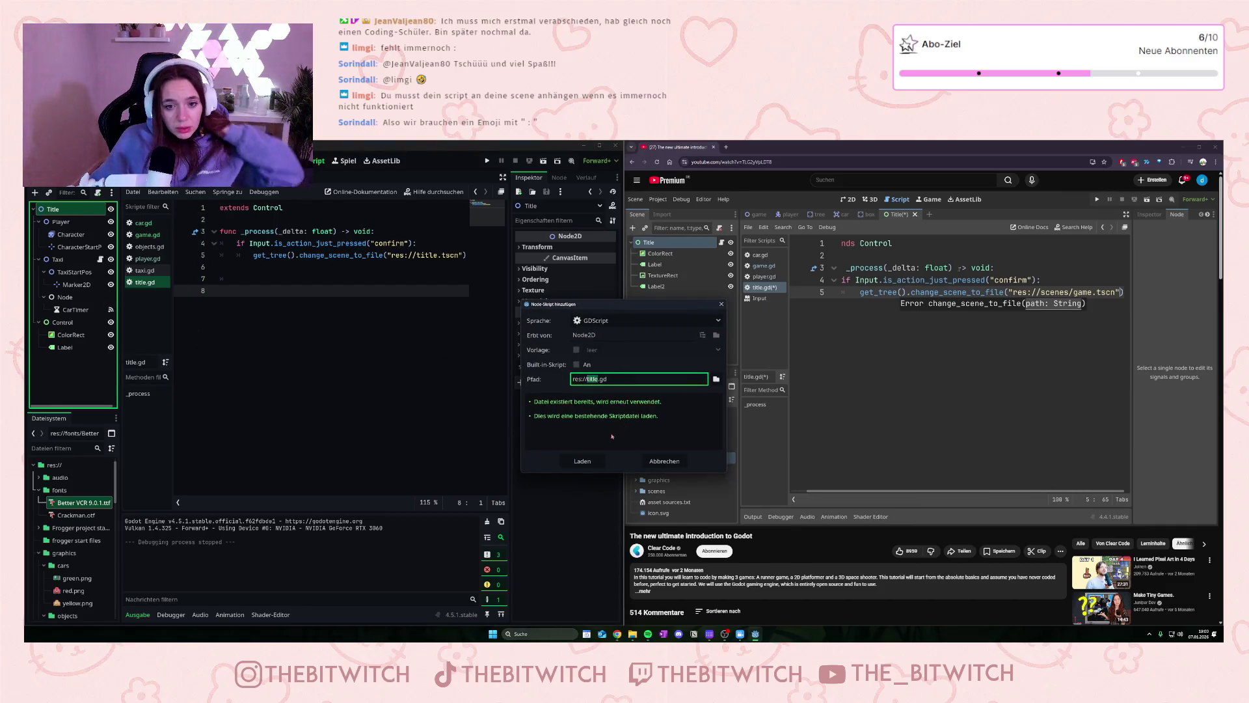
click(602, 459)
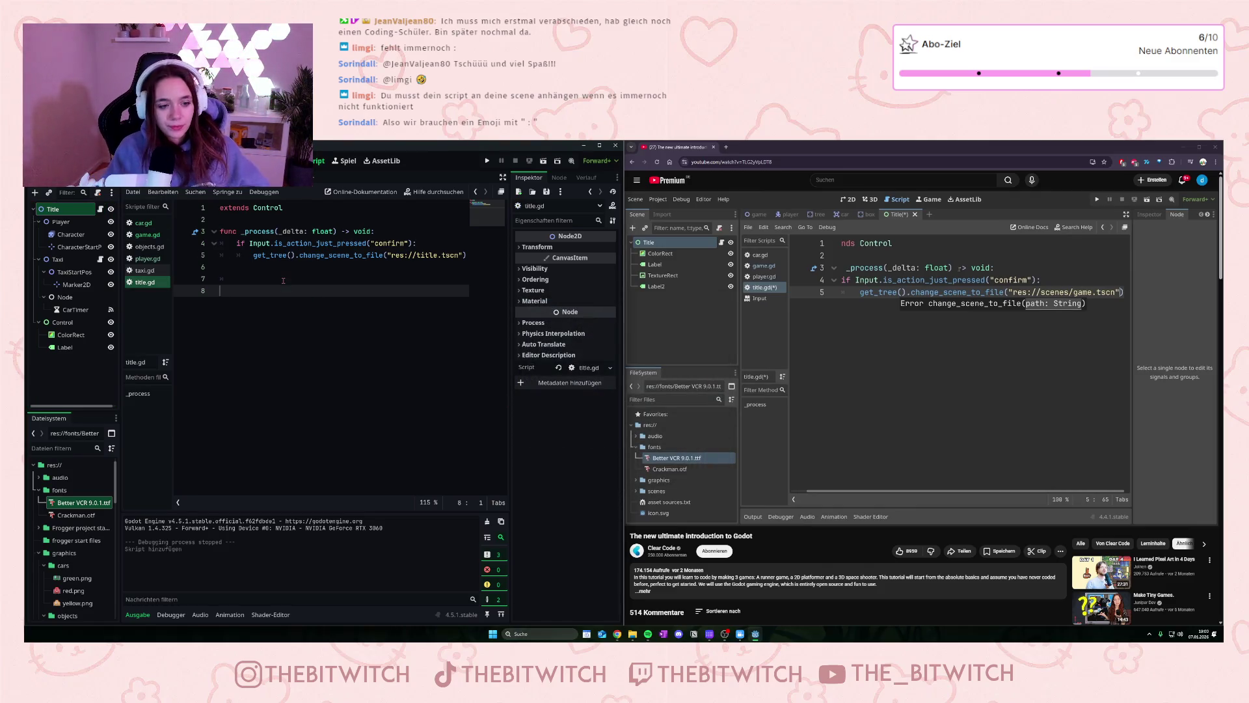
click(545, 160)
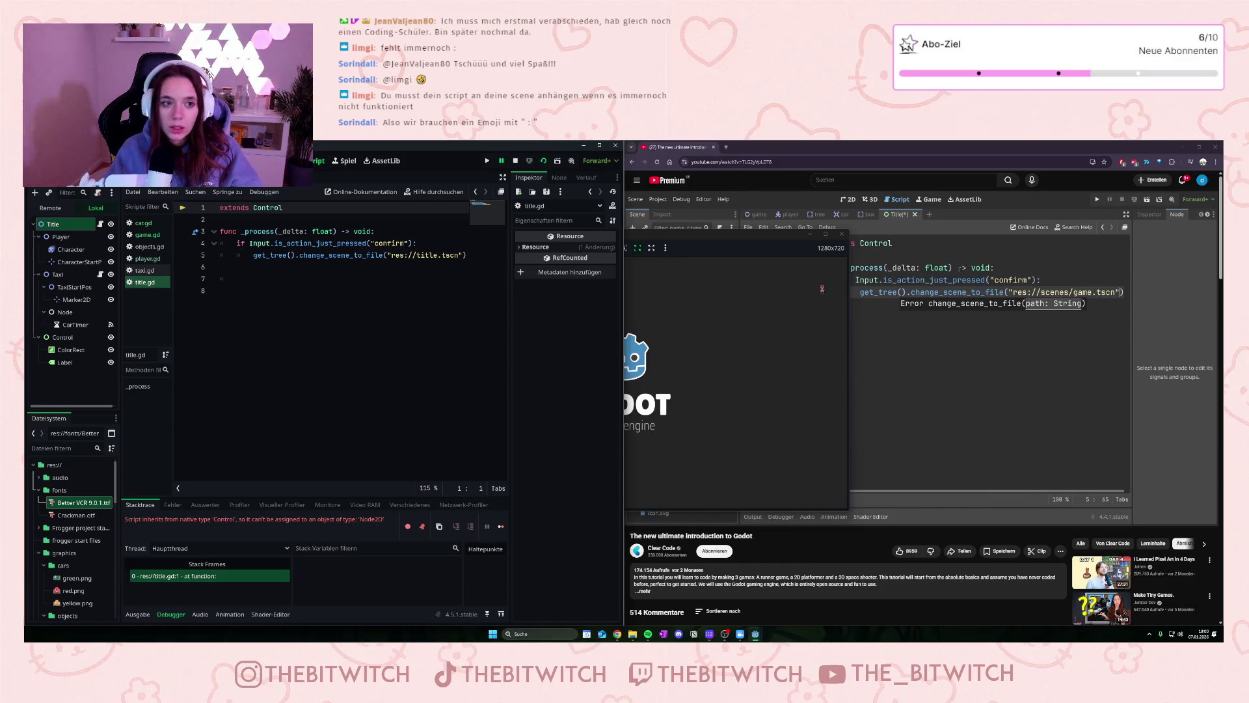
Step: Change title.gd to extend Node2D, then rerun and stop the title scene
click(842, 233)
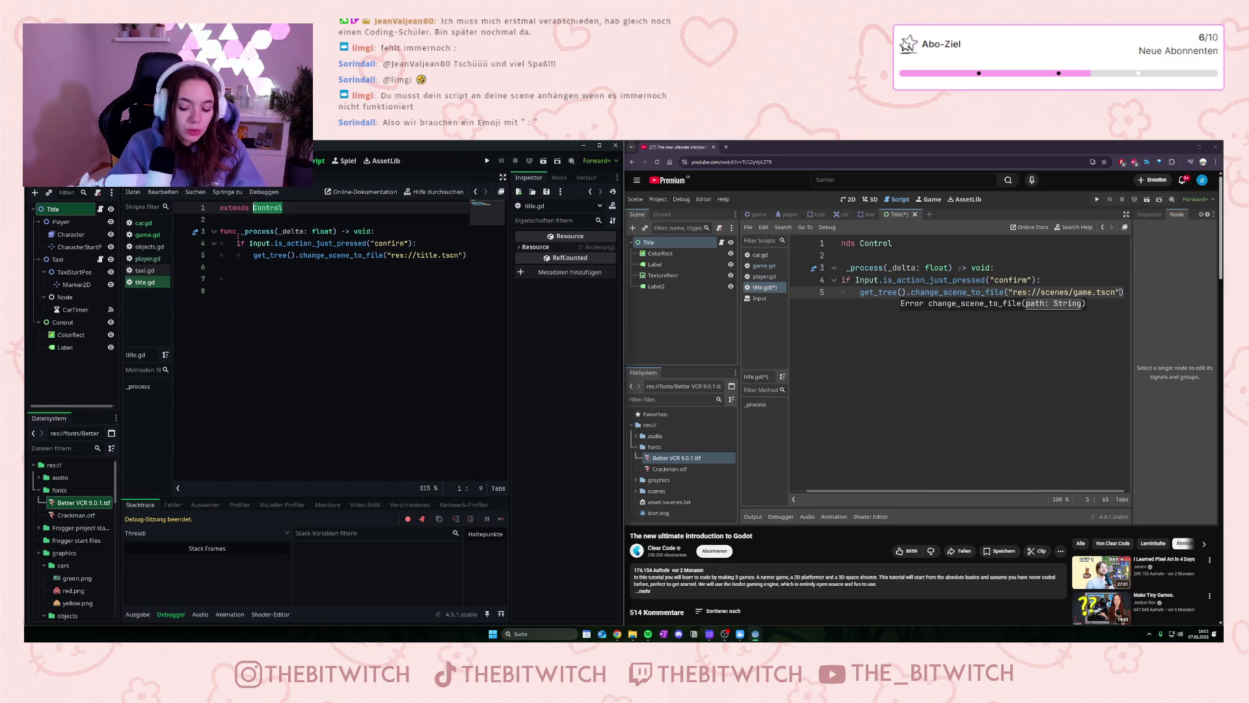
text(Node)
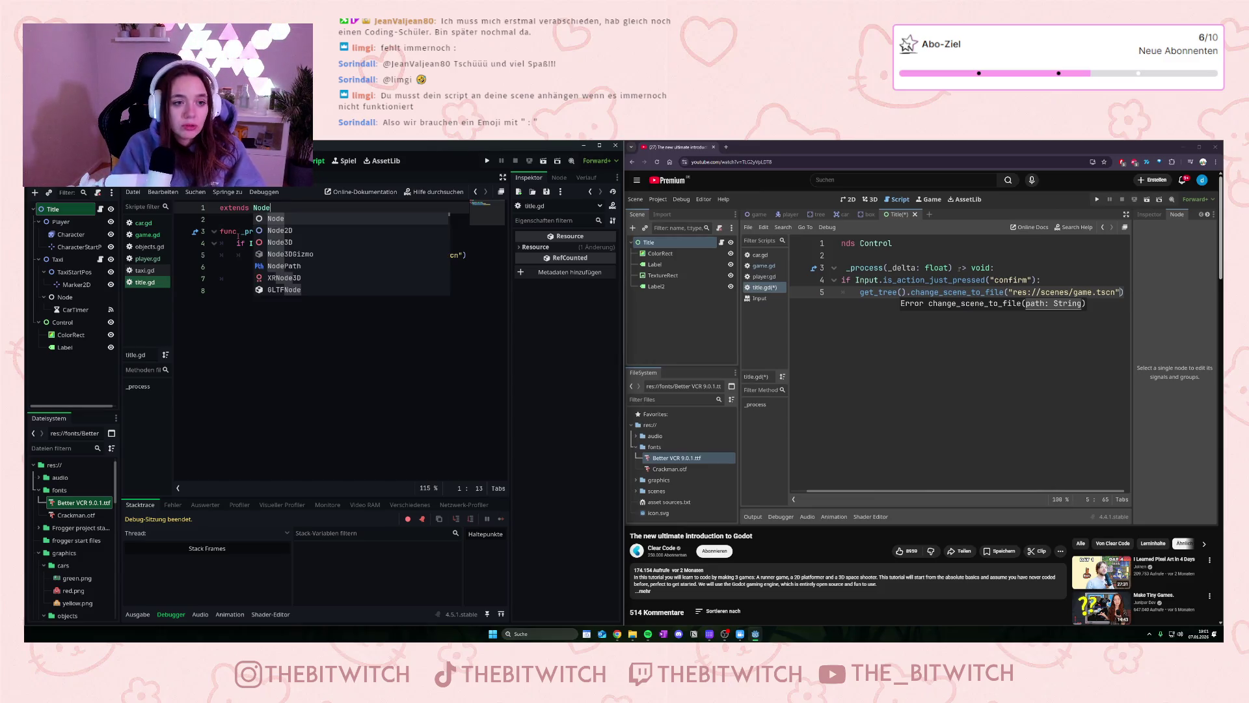
click(276, 231)
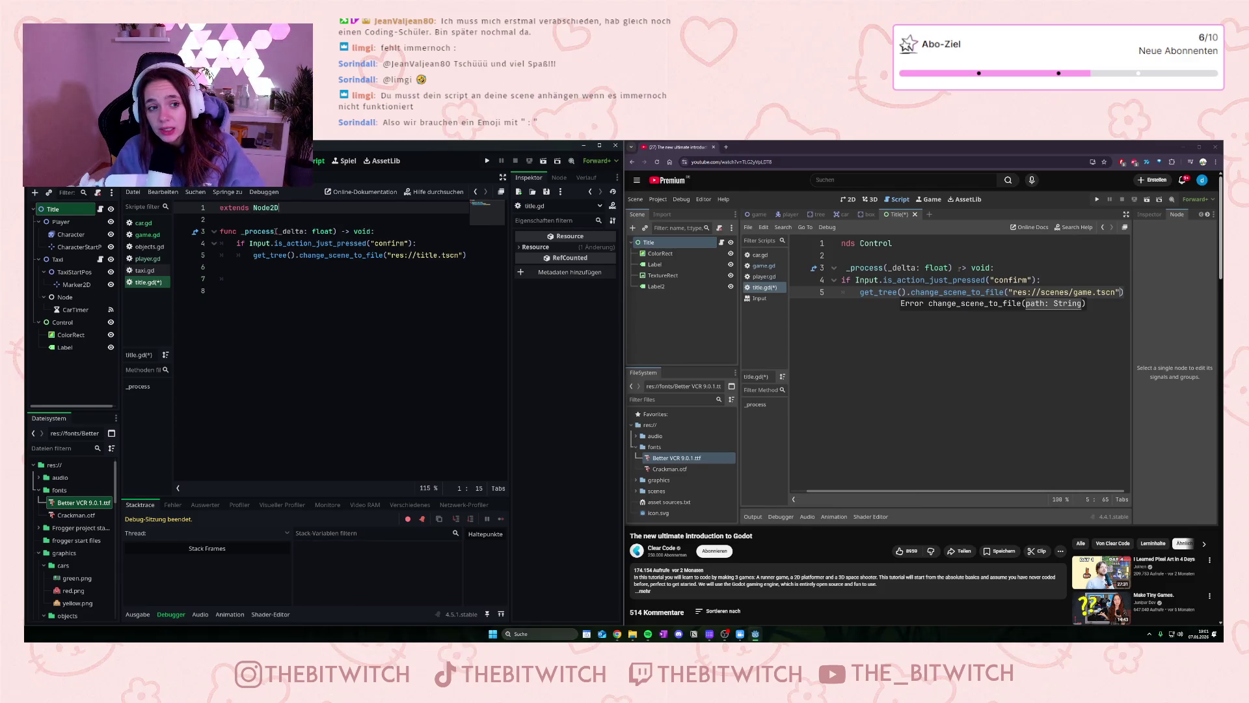
click(276, 276)
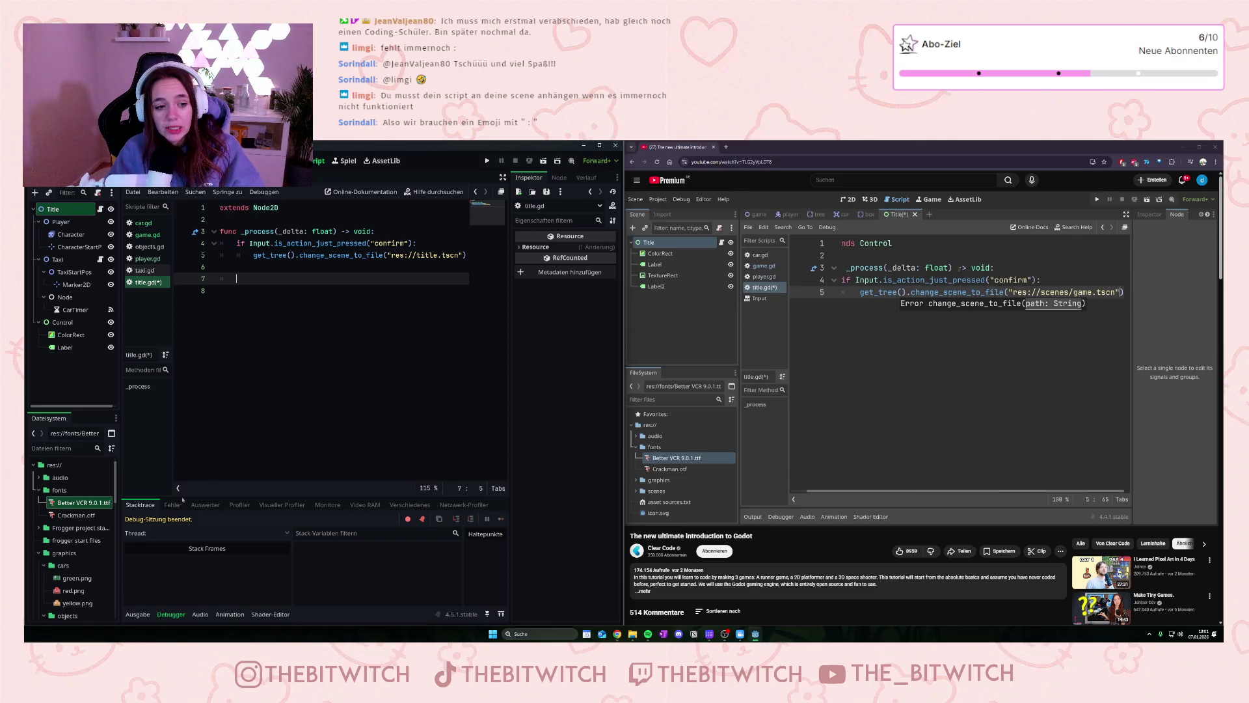
click(543, 160)
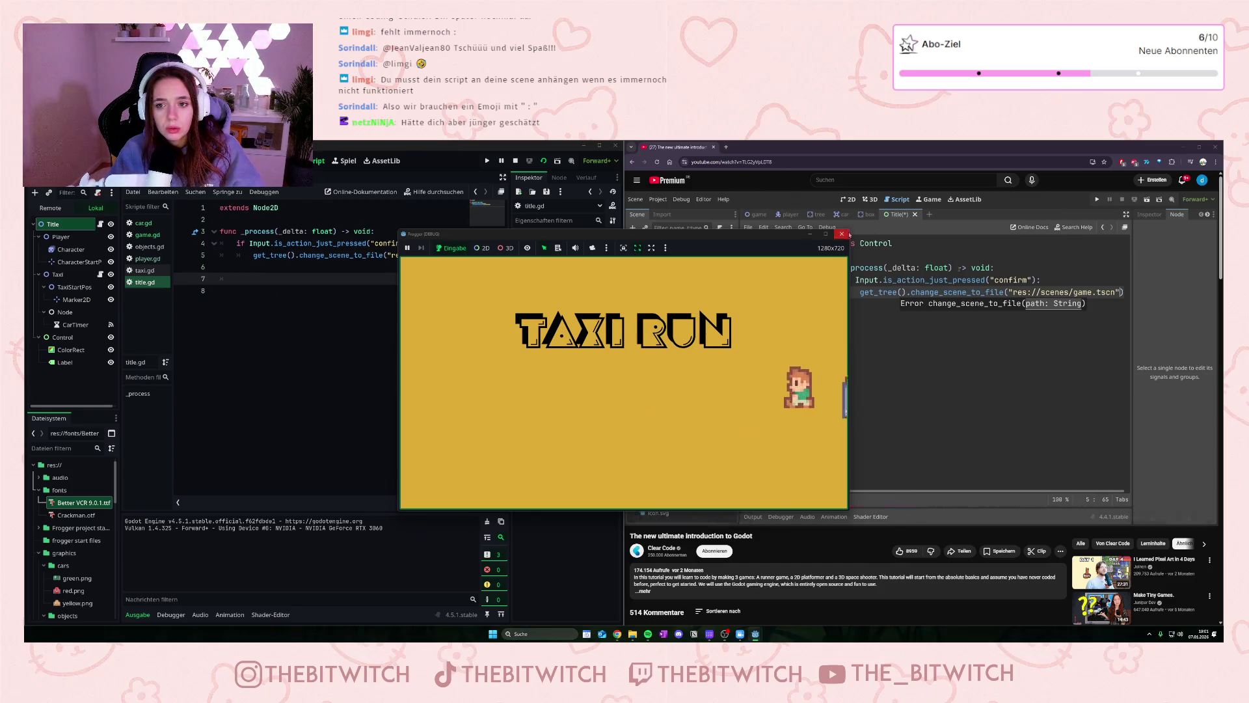
key(F8)
Step: Change the confirm path from res://title.tscn to res://game.tscn and save
double_click(418, 254)
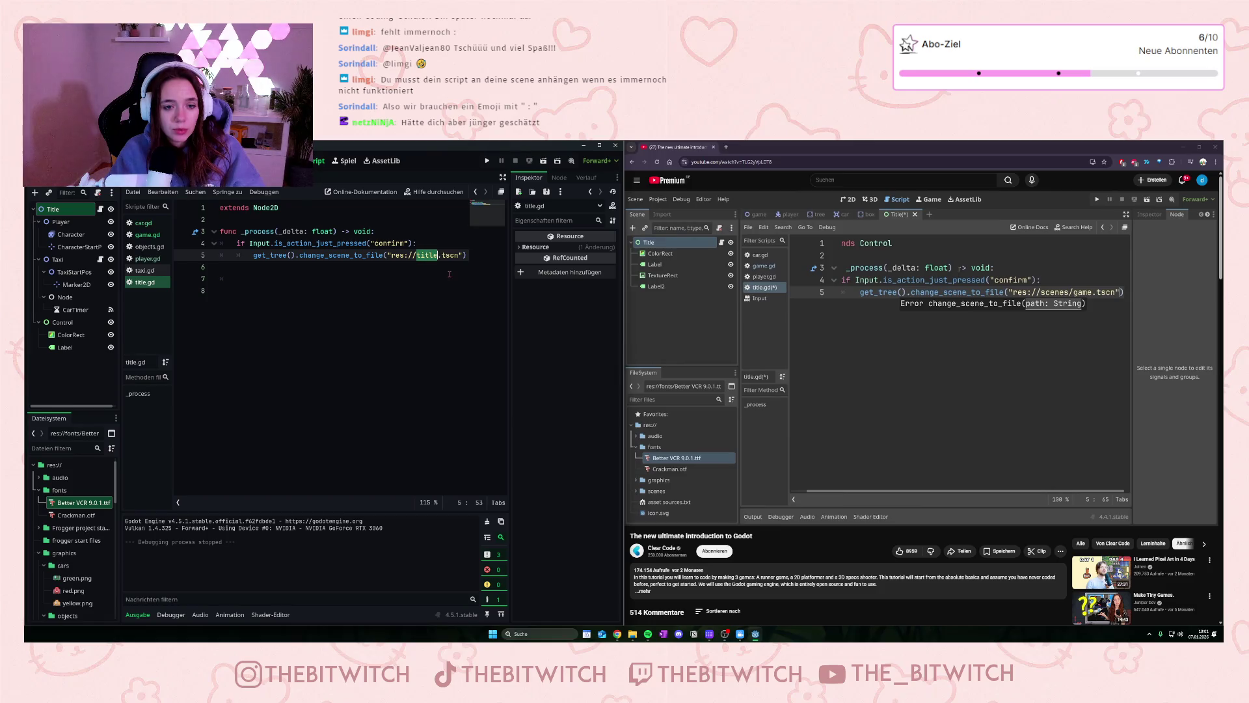
text(game)
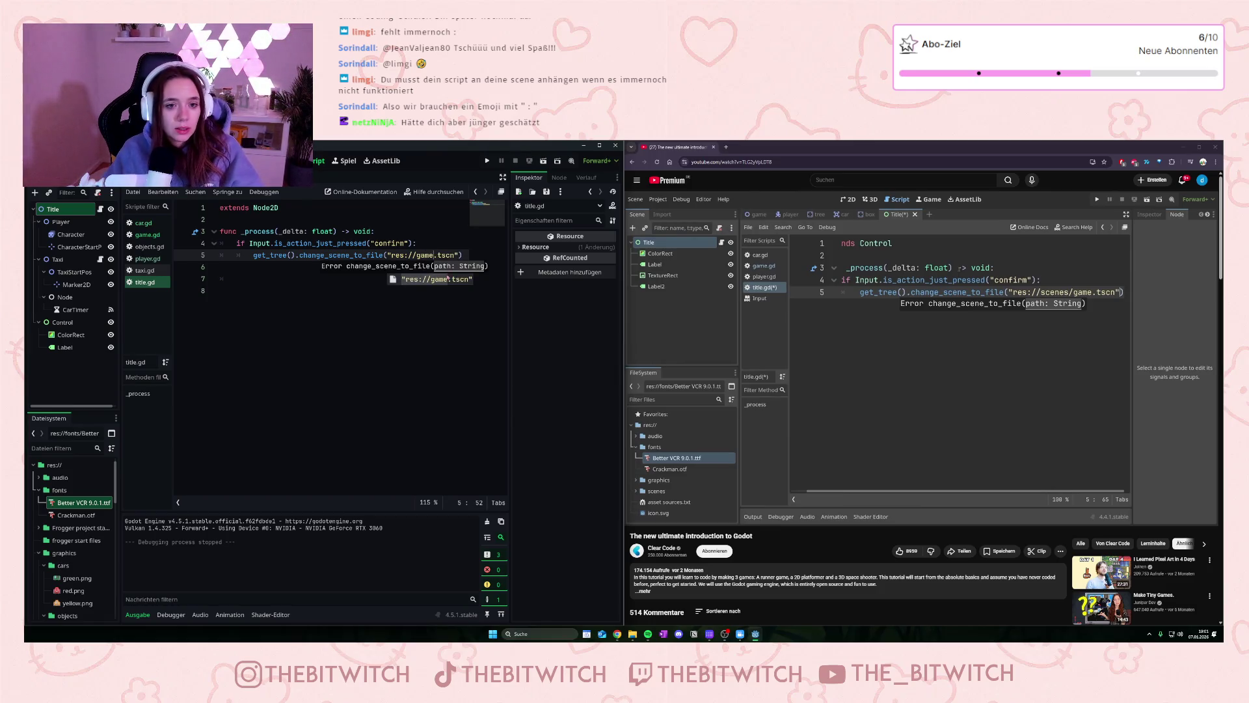
click(429, 289)
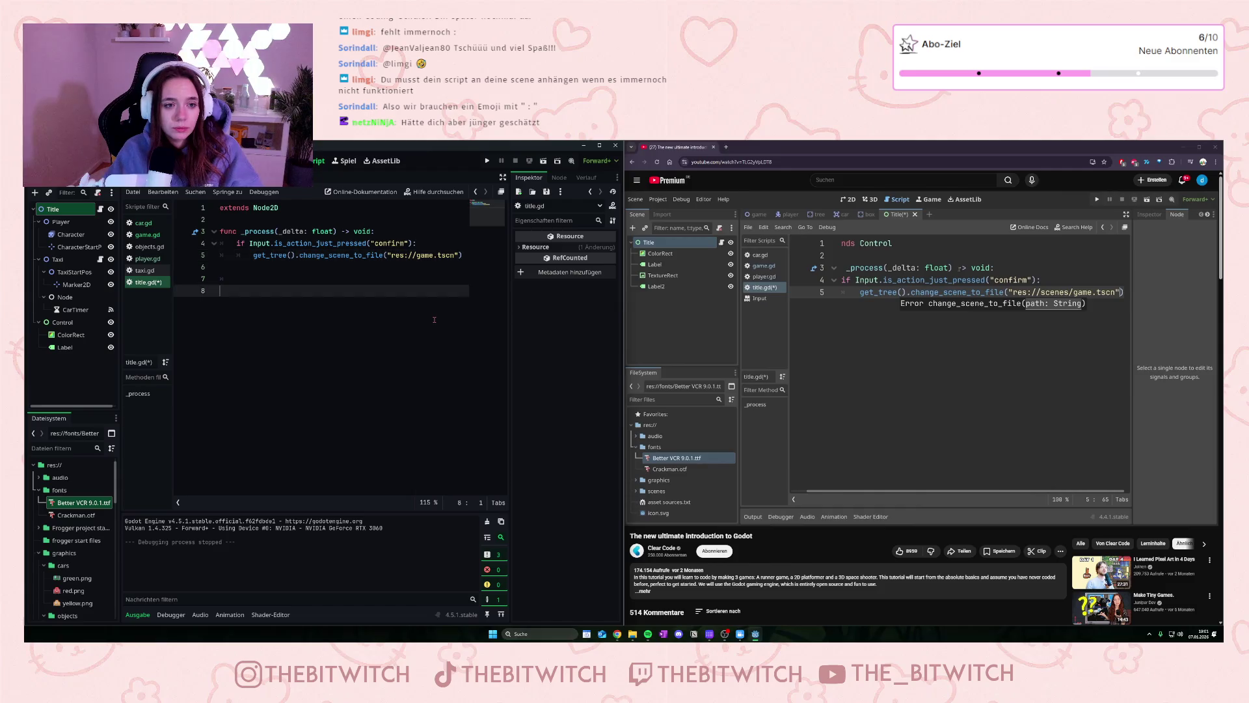
key(ctrl+s)
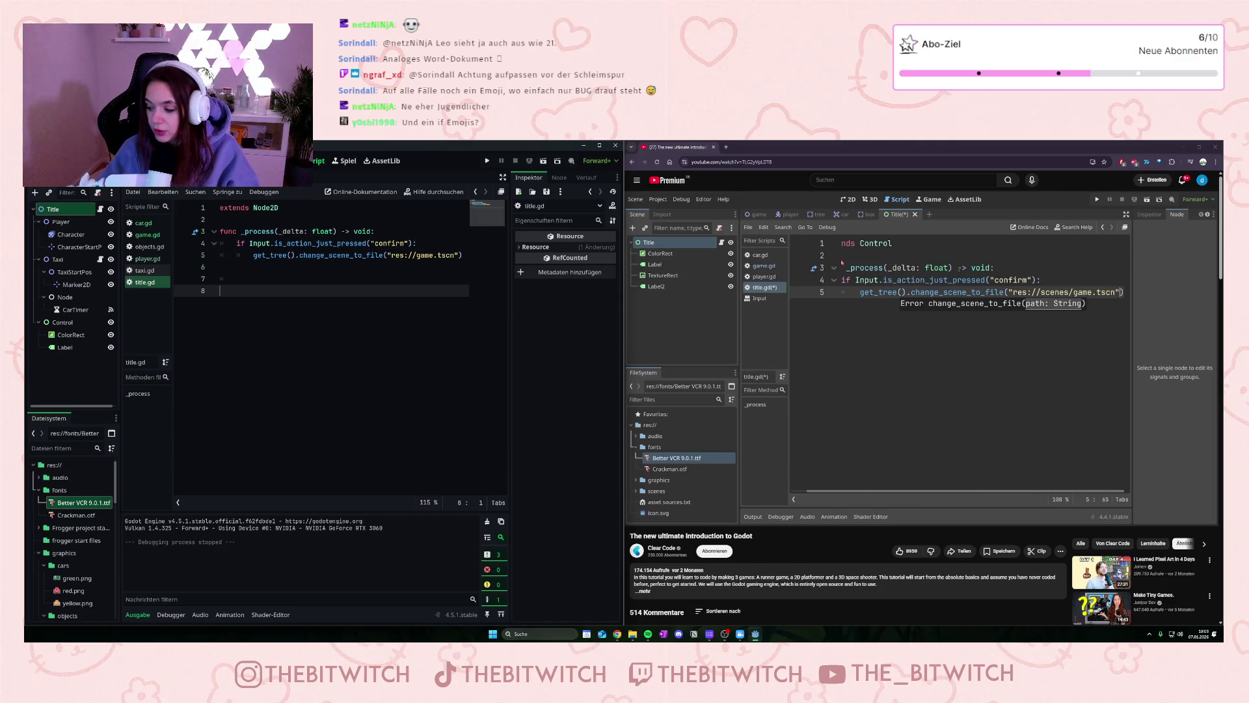
Step: Play, pause and resume the YouTube tutorial to reach the new-scene part
mouse_move(927, 436)
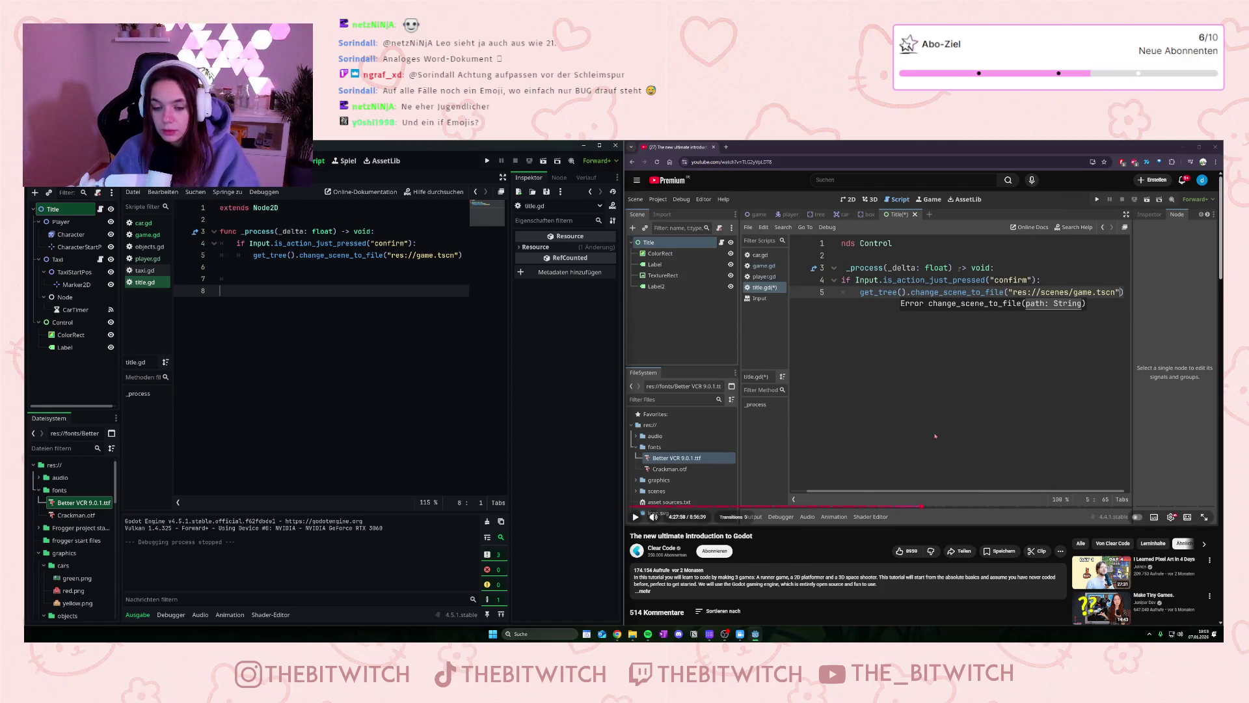
click(978, 435)
click(977, 429)
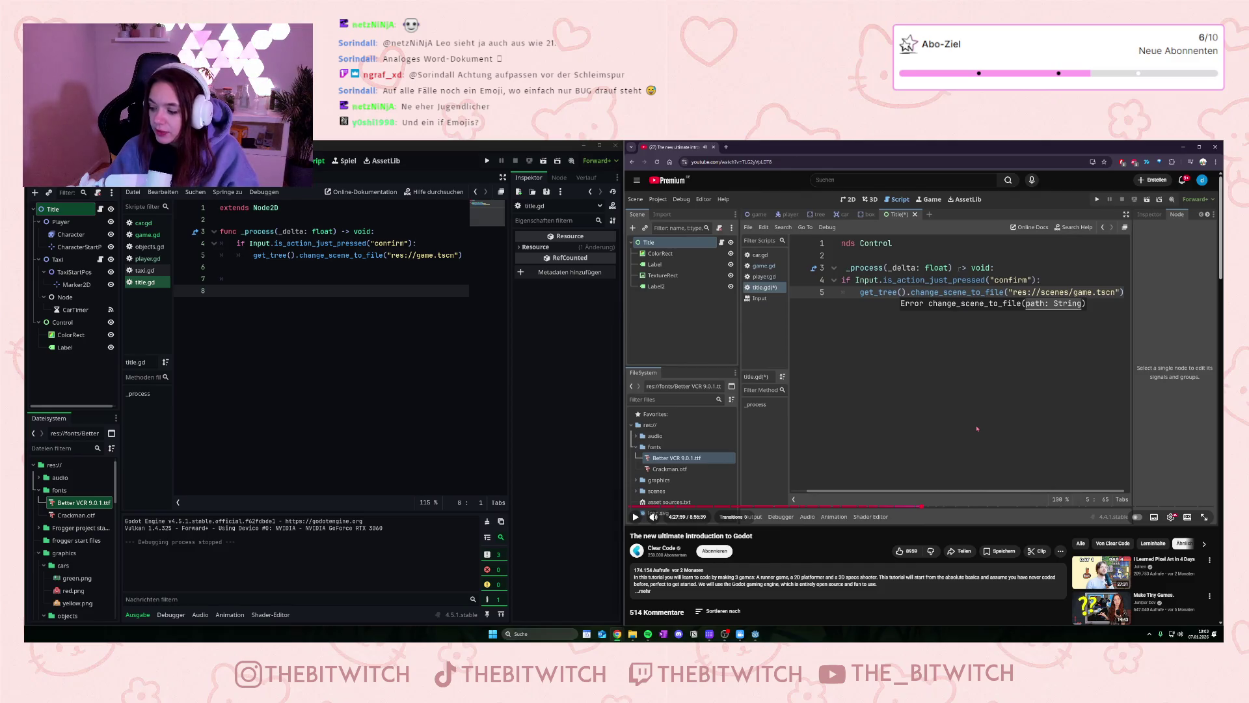
mouse_move(981, 438)
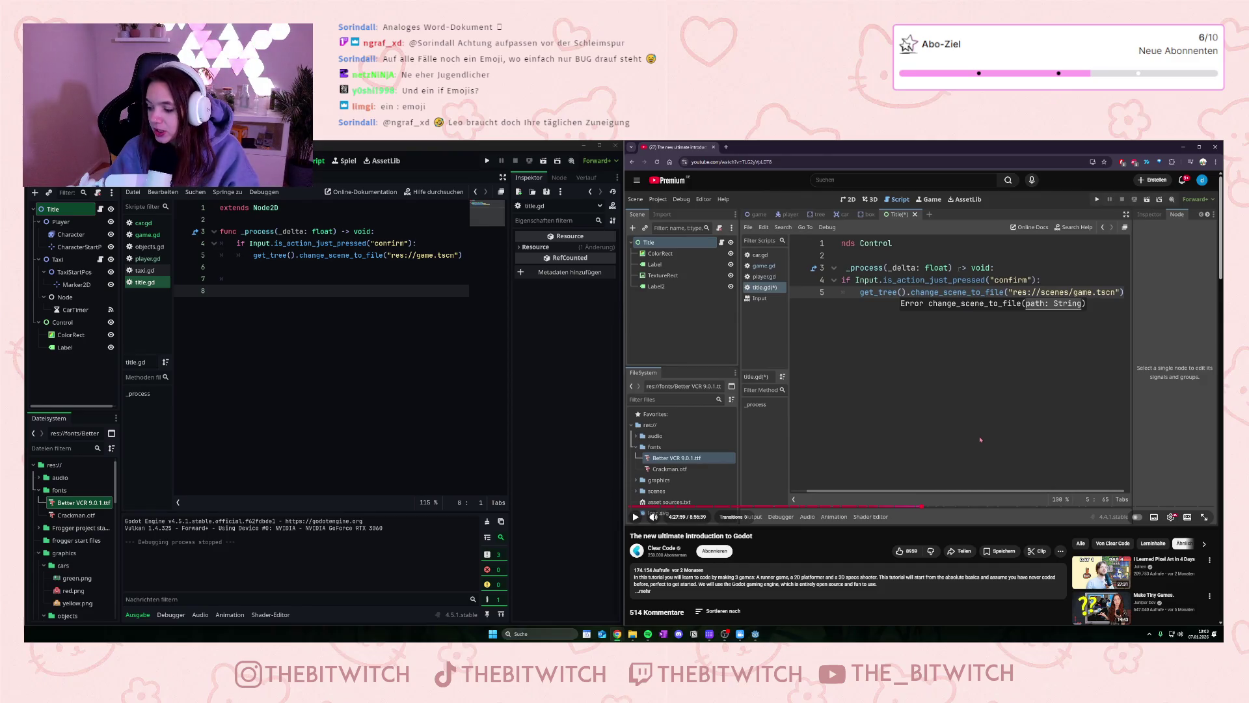
click(1010, 414)
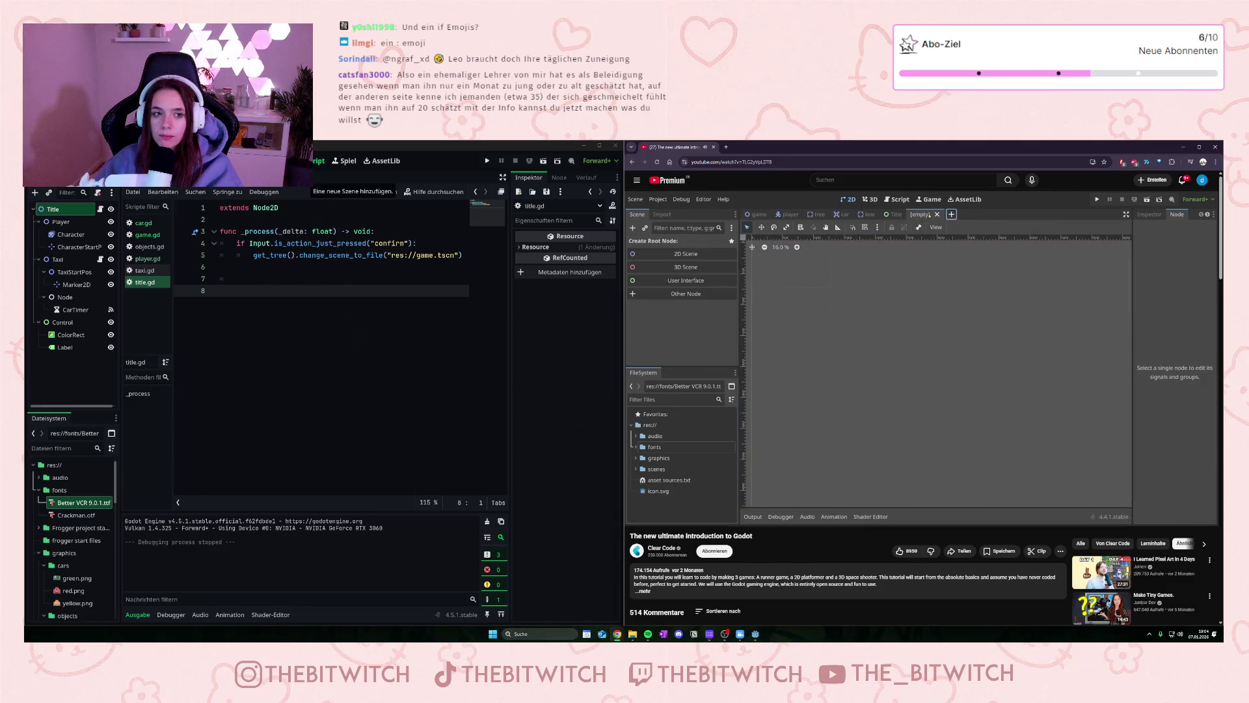
Step: Start a new scene with a plain Node as its root
click(328, 177)
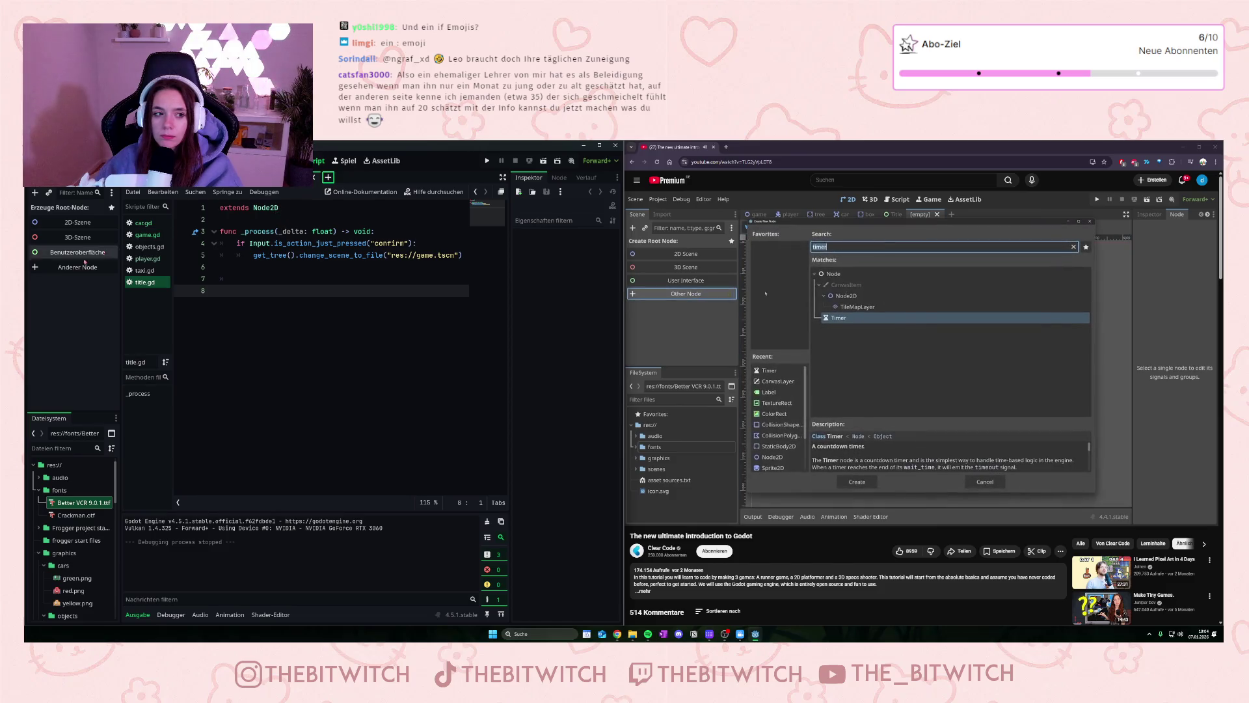
click(70, 268)
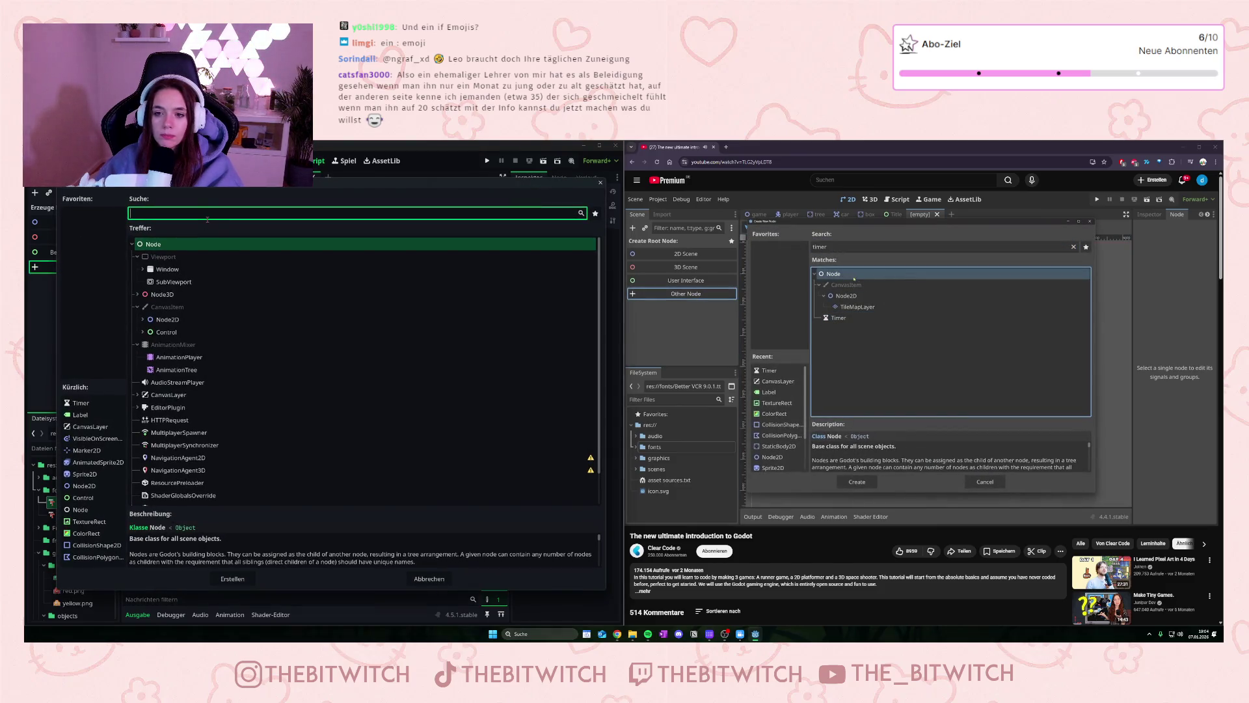
click(158, 249)
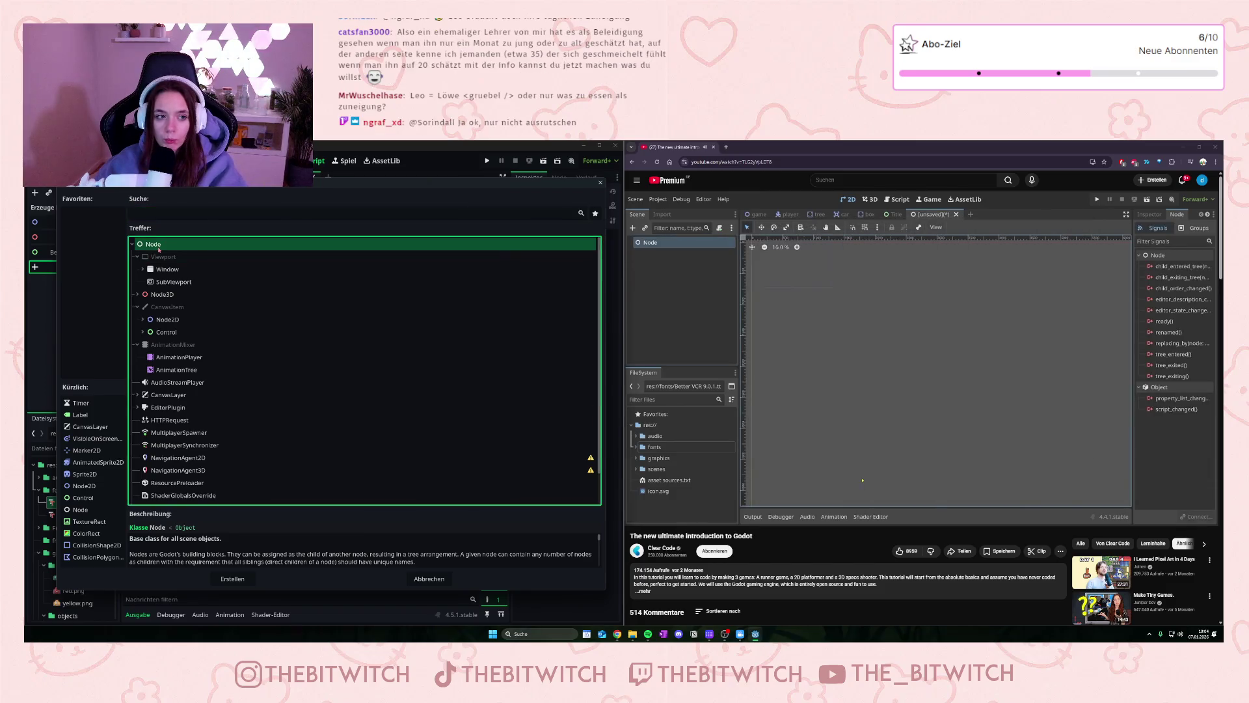
double_click(159, 245)
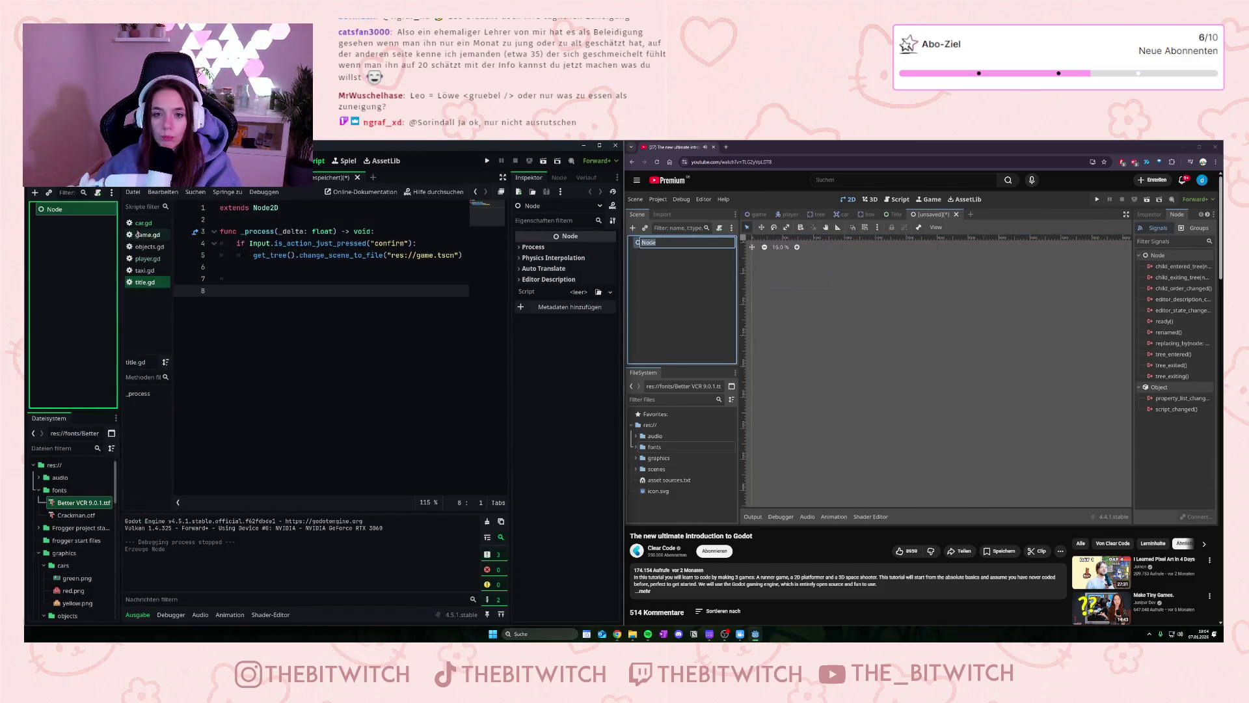
Step: Rename the root node to Global and save the scene as global.tscn
double_click(57, 208)
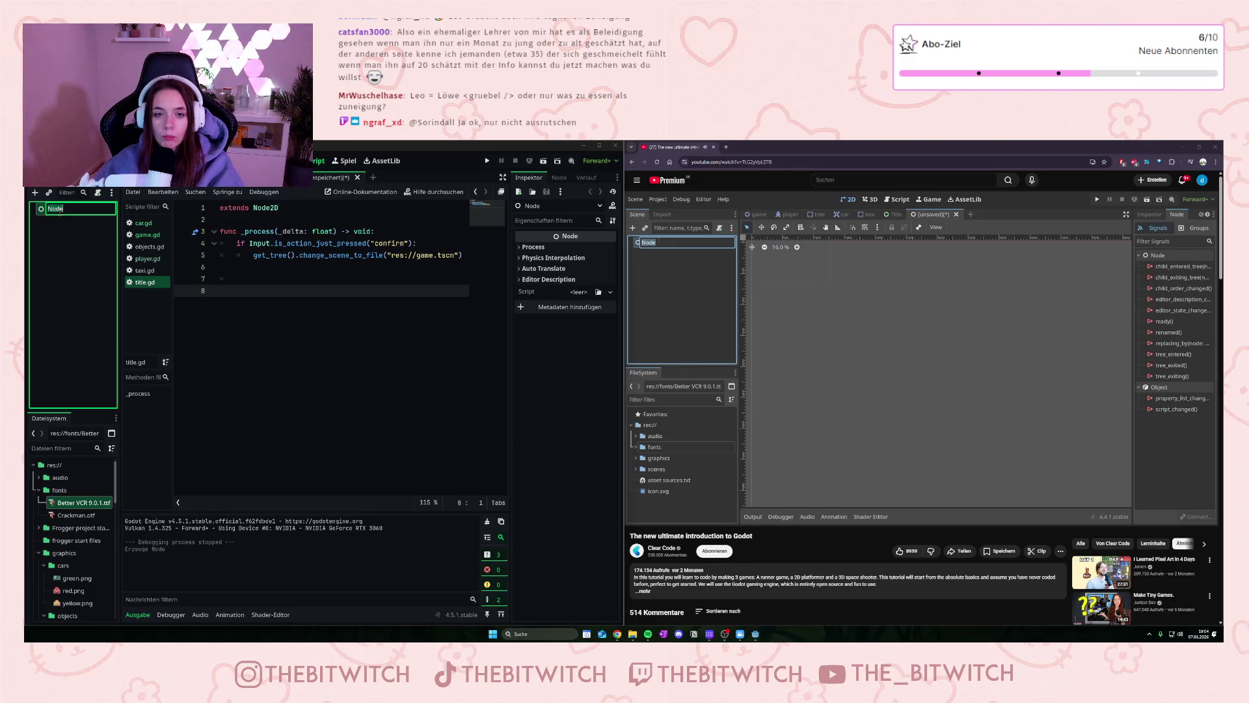
text(G)
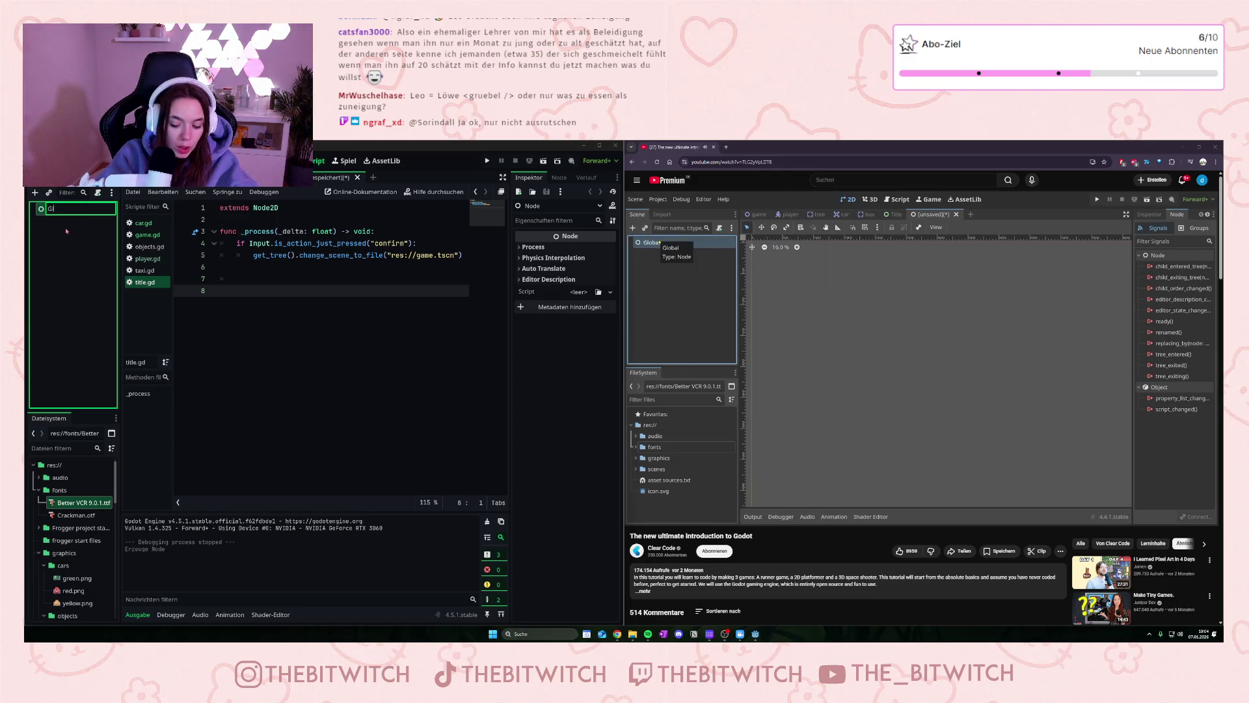
text(lobal)
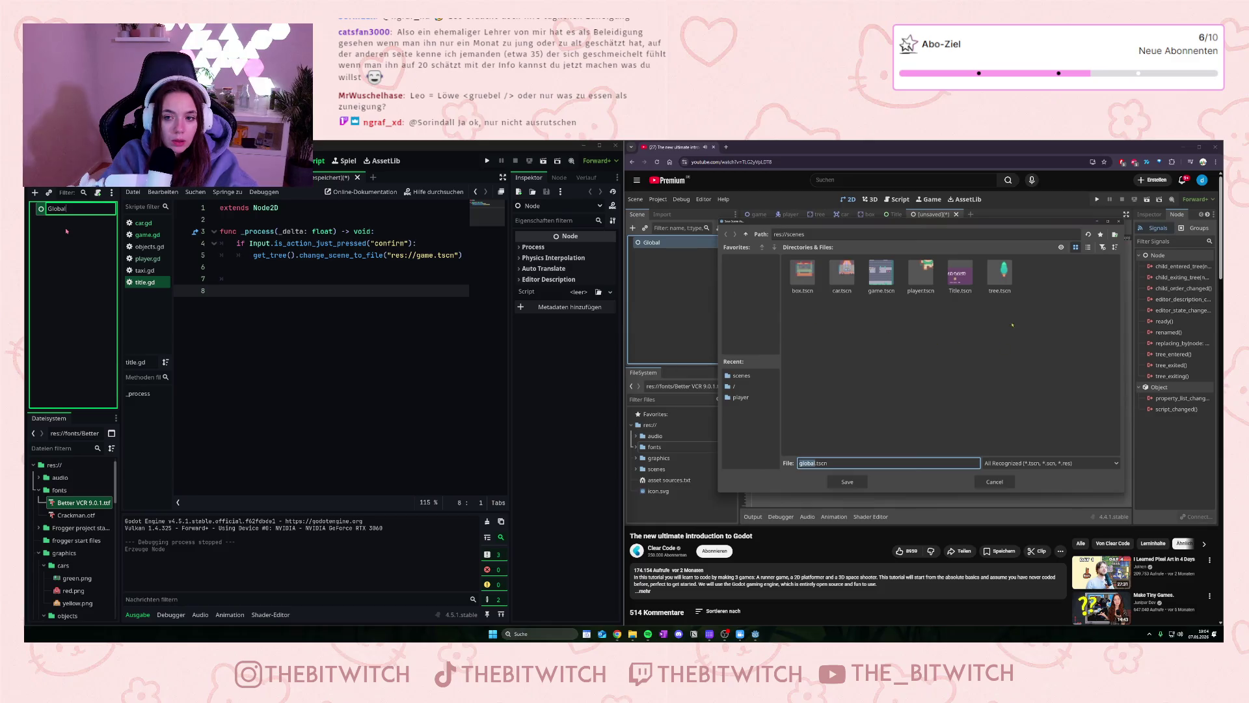
key(Return)
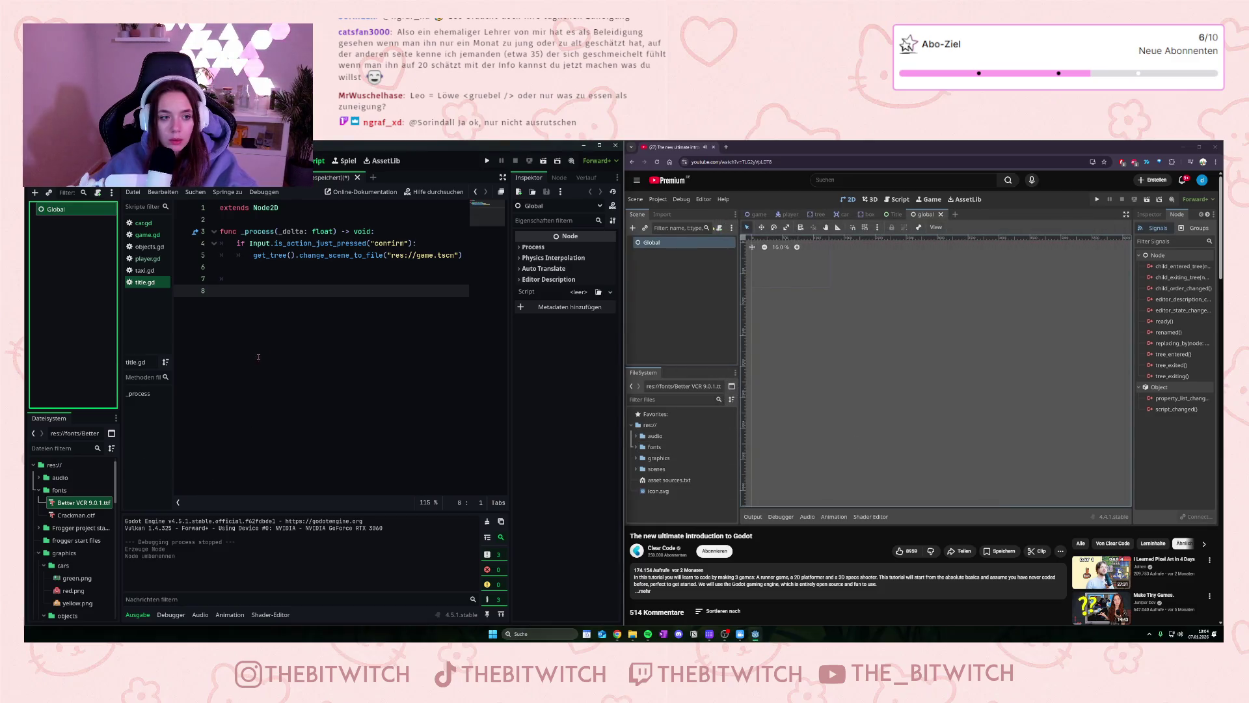
key(ctrl+s)
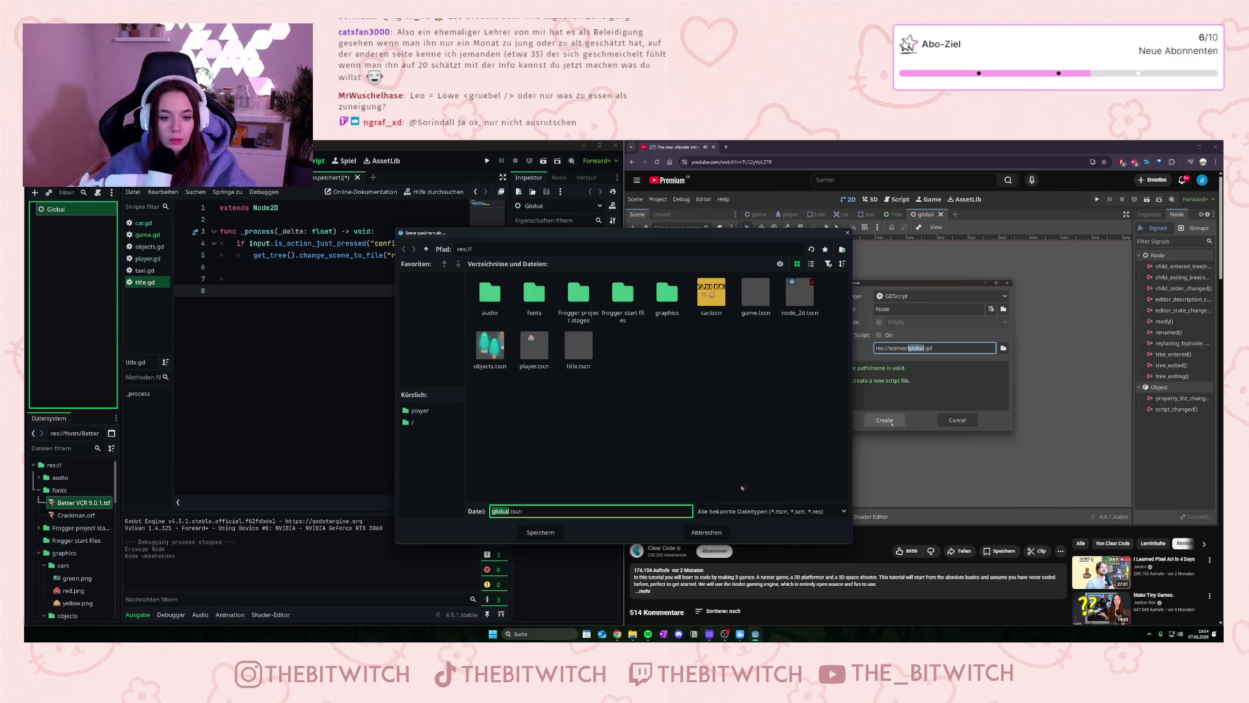
key(Return)
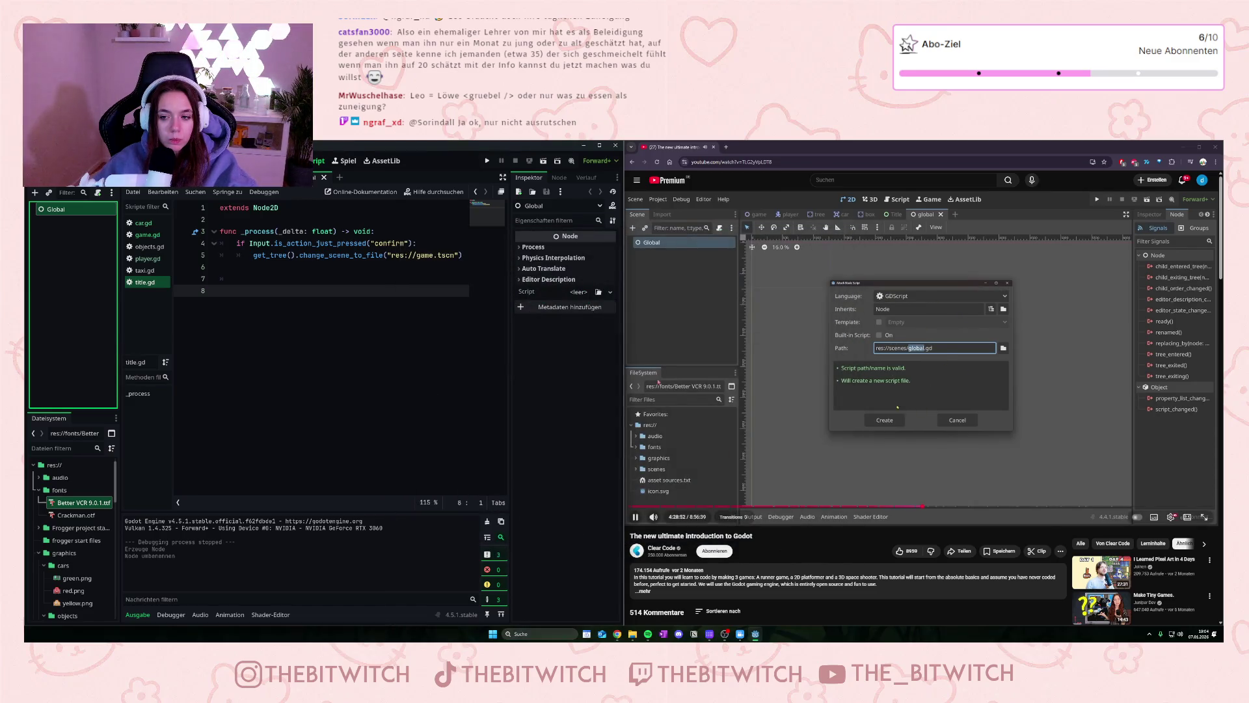
Step: Attach a newly created global.gd script to the Global node
right_click(92, 210)
right_click(82, 212)
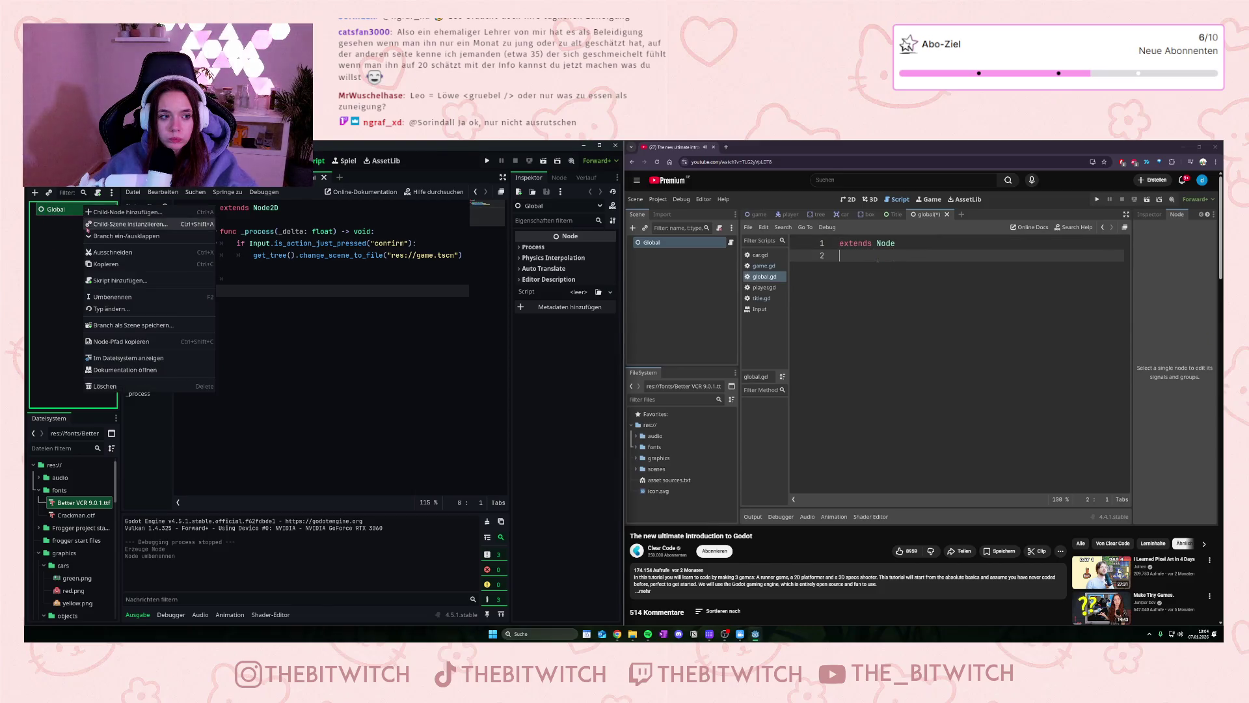
click(117, 280)
click(597, 461)
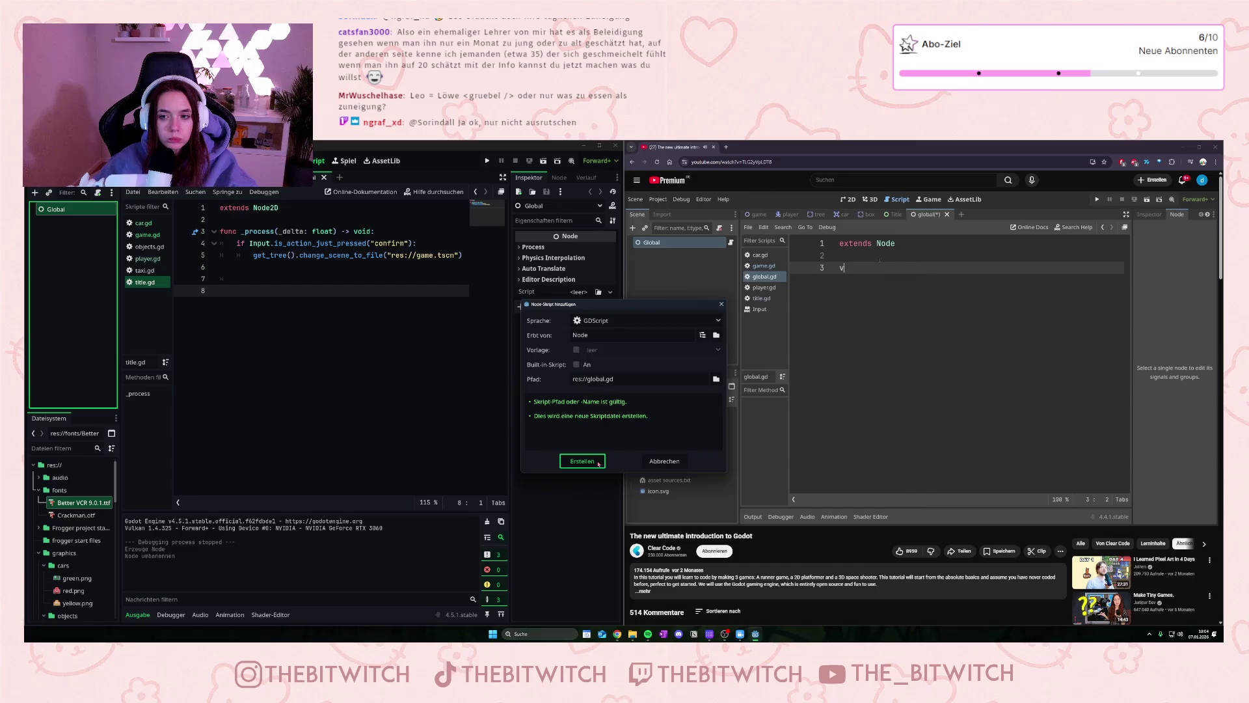
Step: Below extends Node, add the line var score: int = to declare the score
click(292, 208)
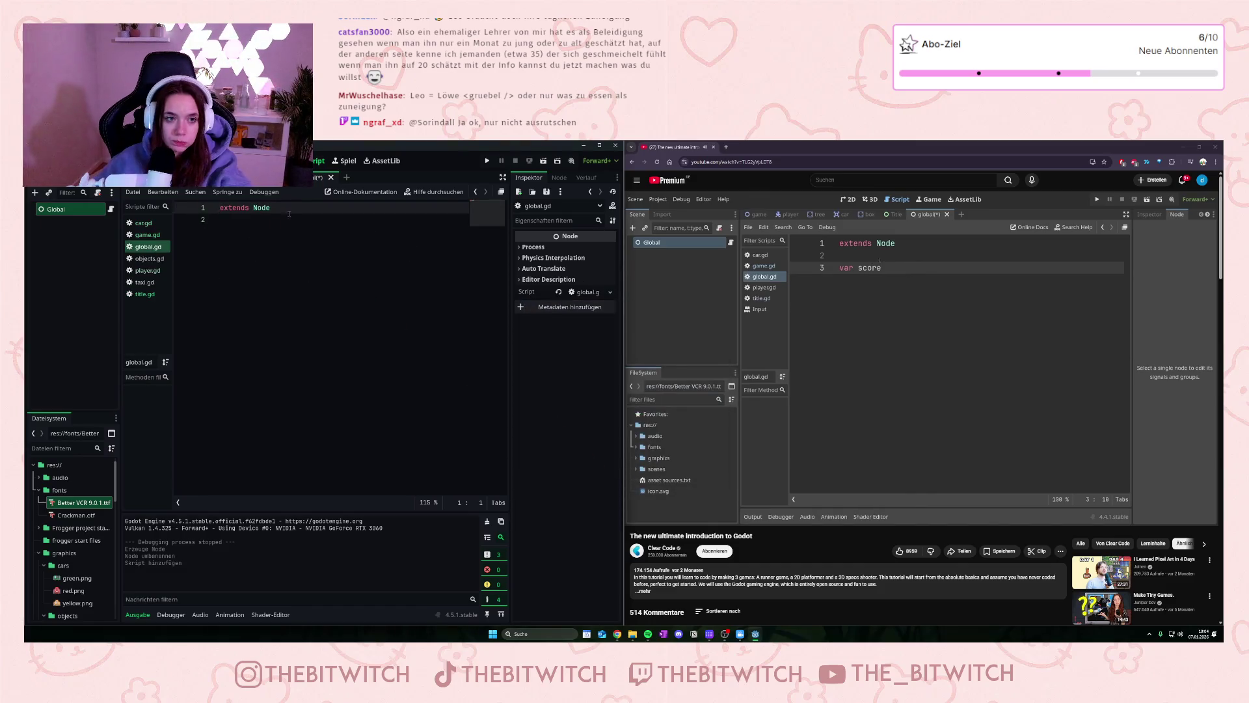
key(Return)
key(Return)
text(var)
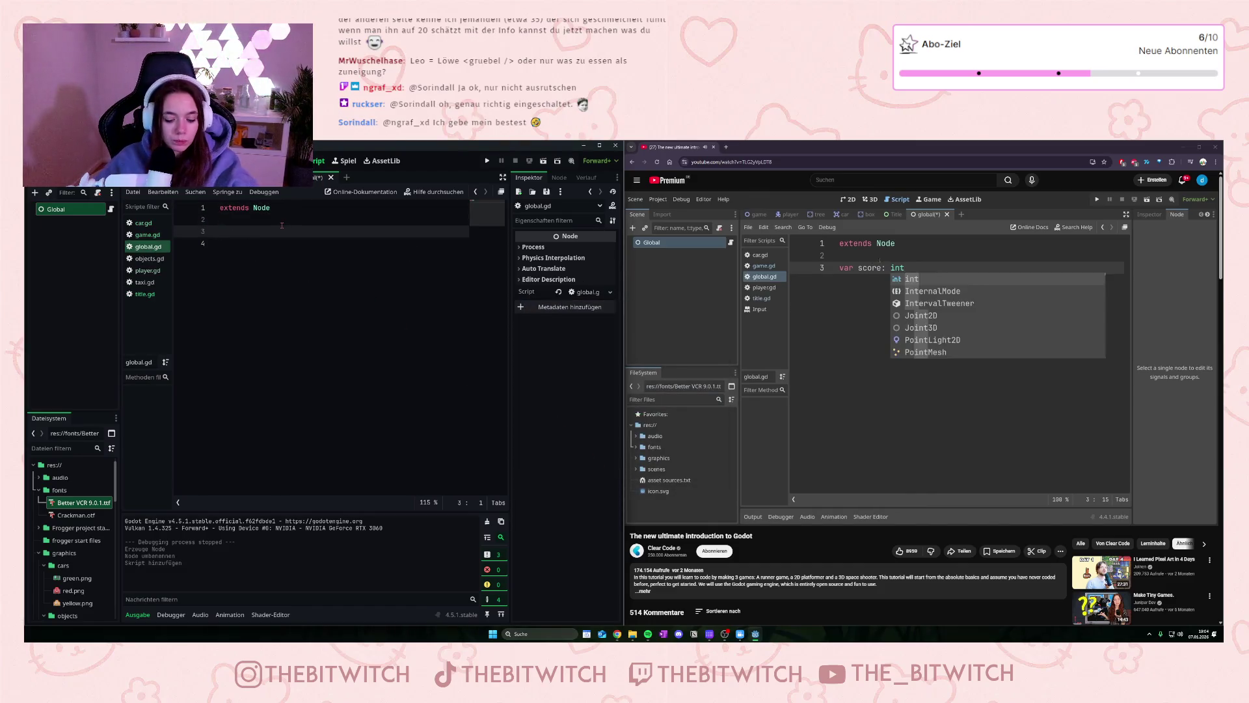
text( sco)
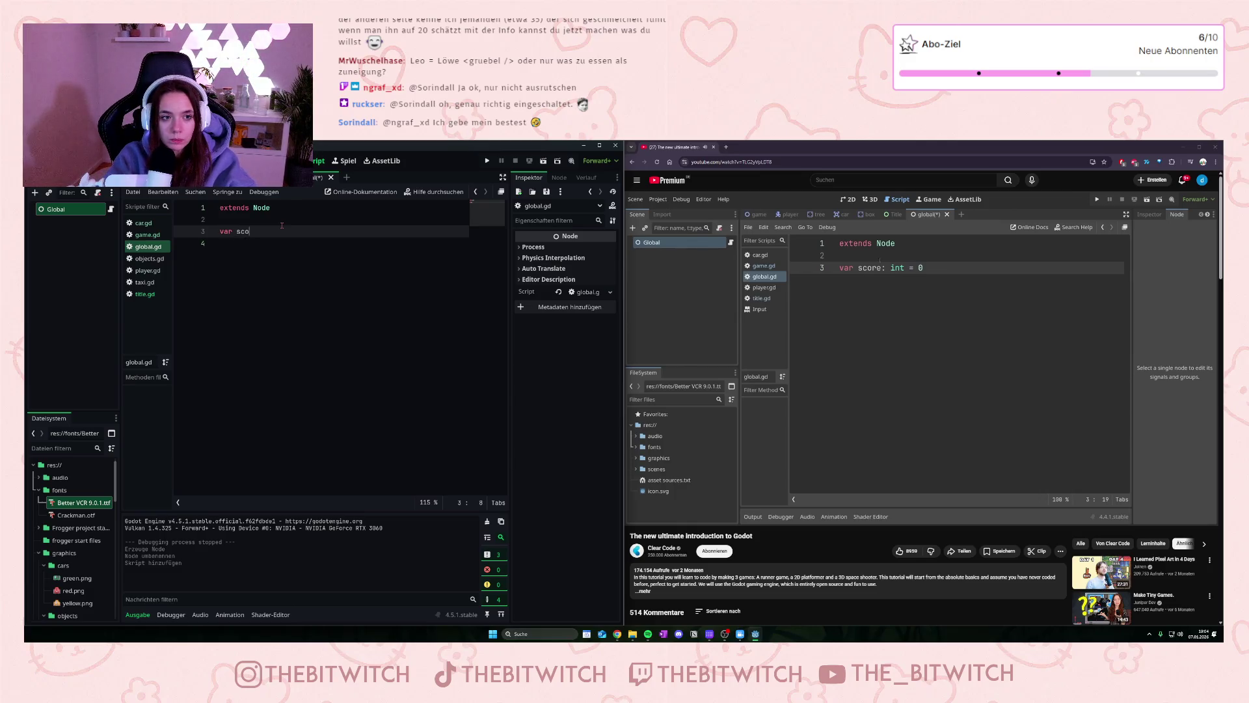
text(re: int )
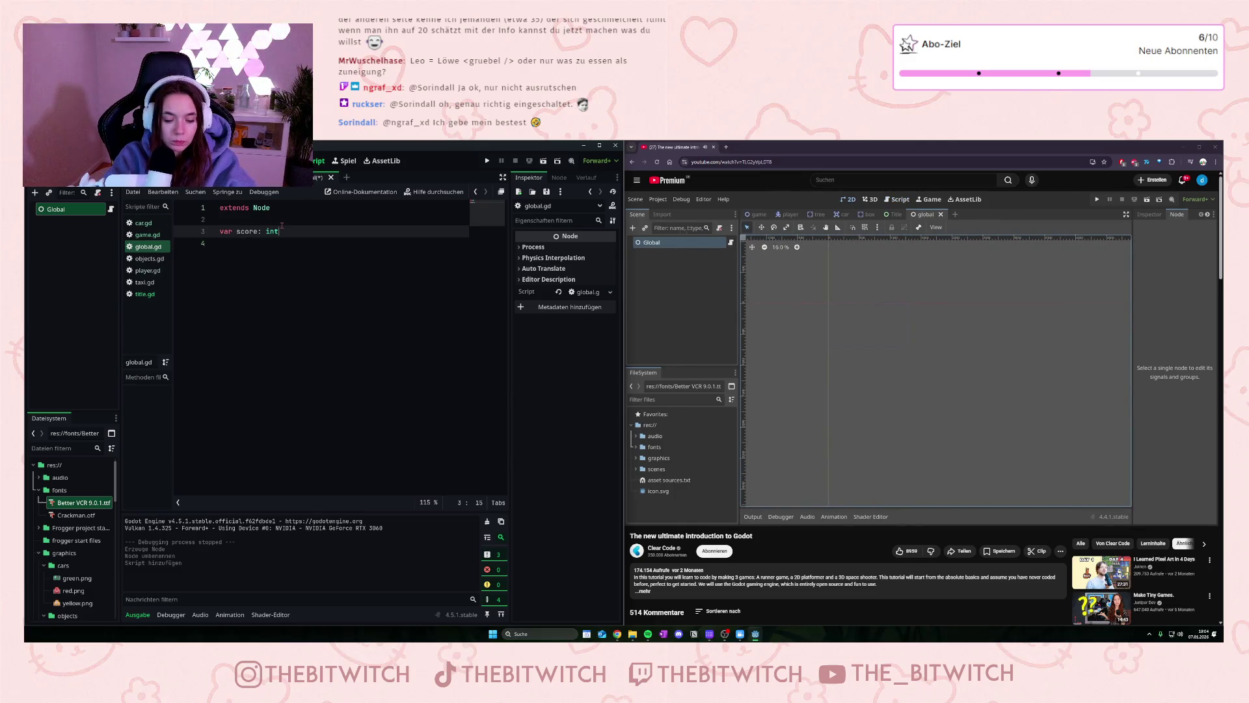
text(= 0)
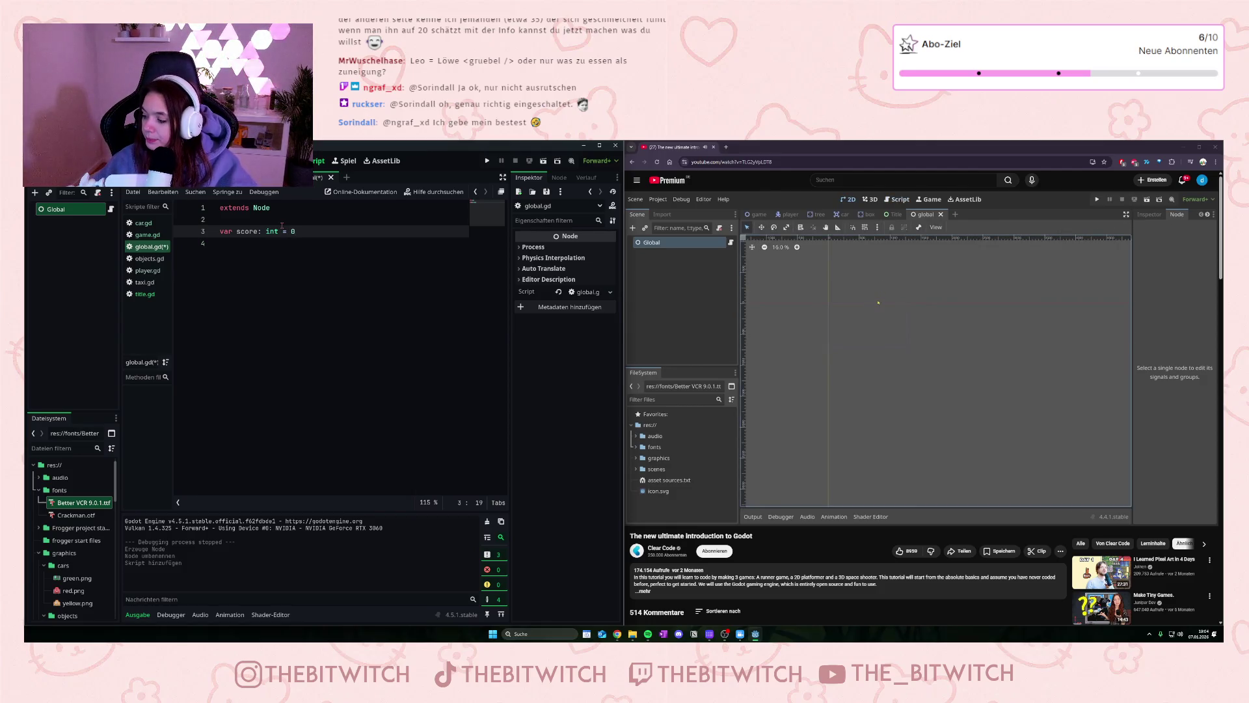
click(838, 360)
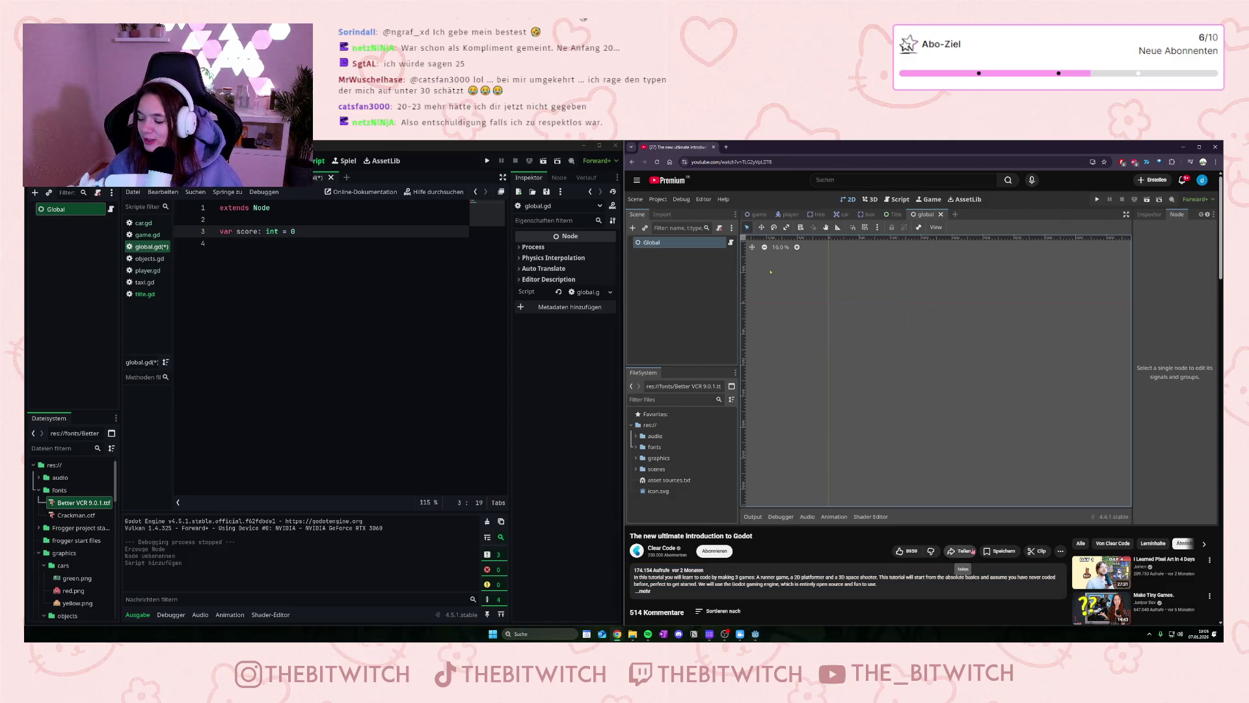
mouse_move(1020, 392)
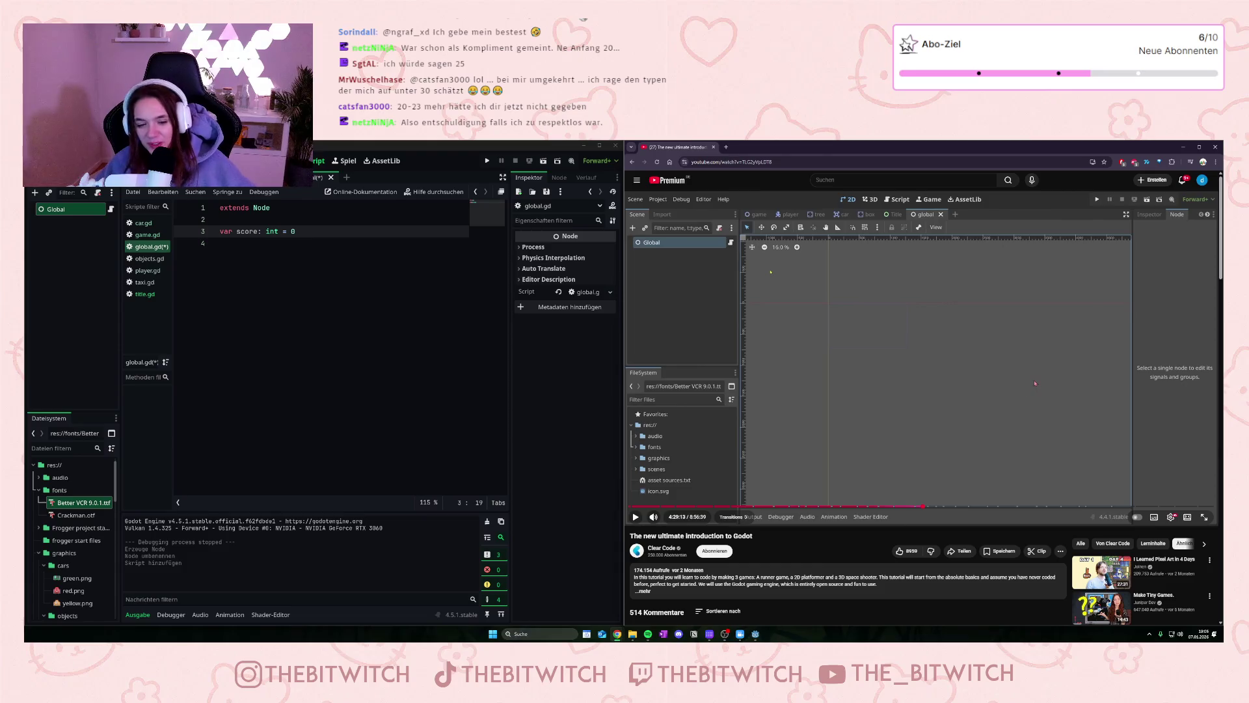
click(1048, 283)
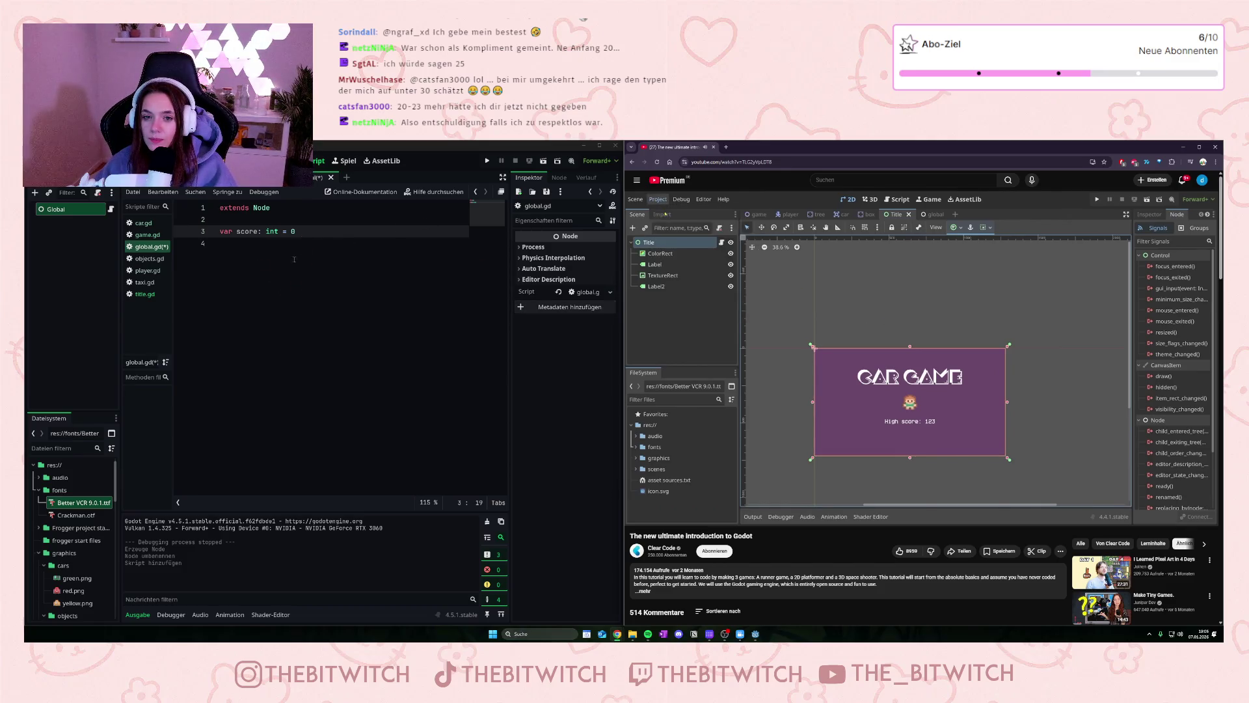
Step: Open Project Settings on the Autoload tab
click(65, 160)
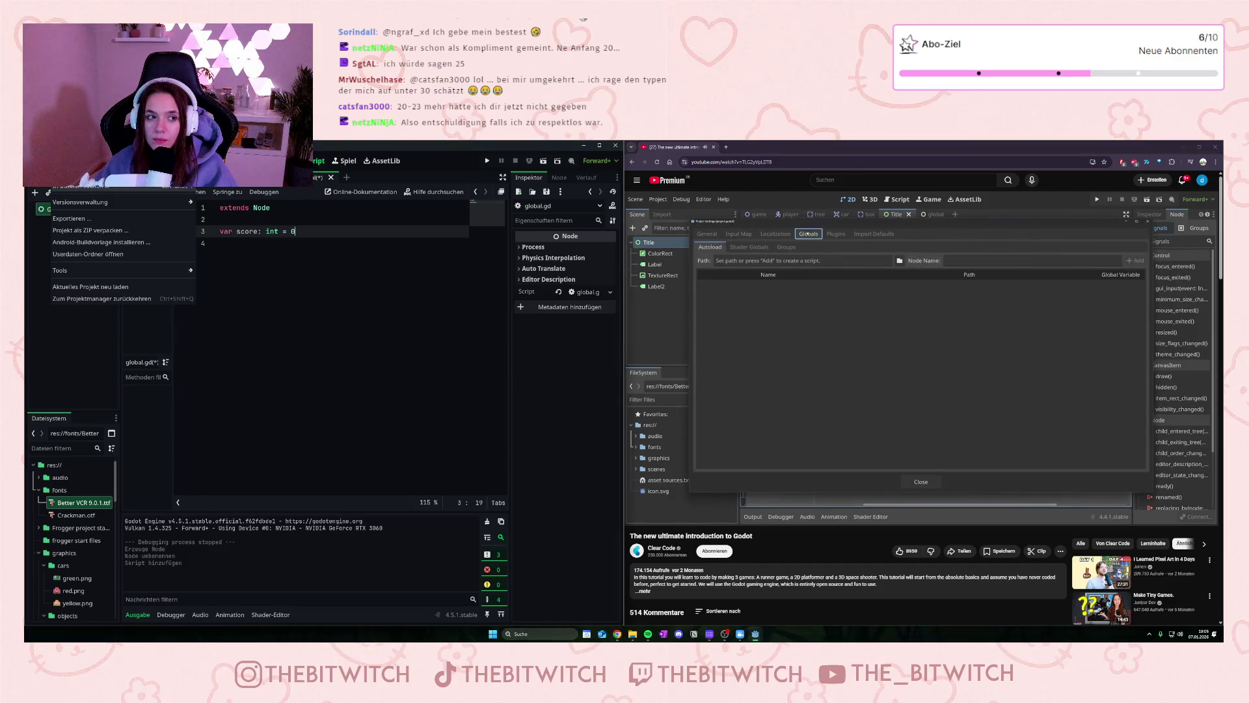
click(98, 189)
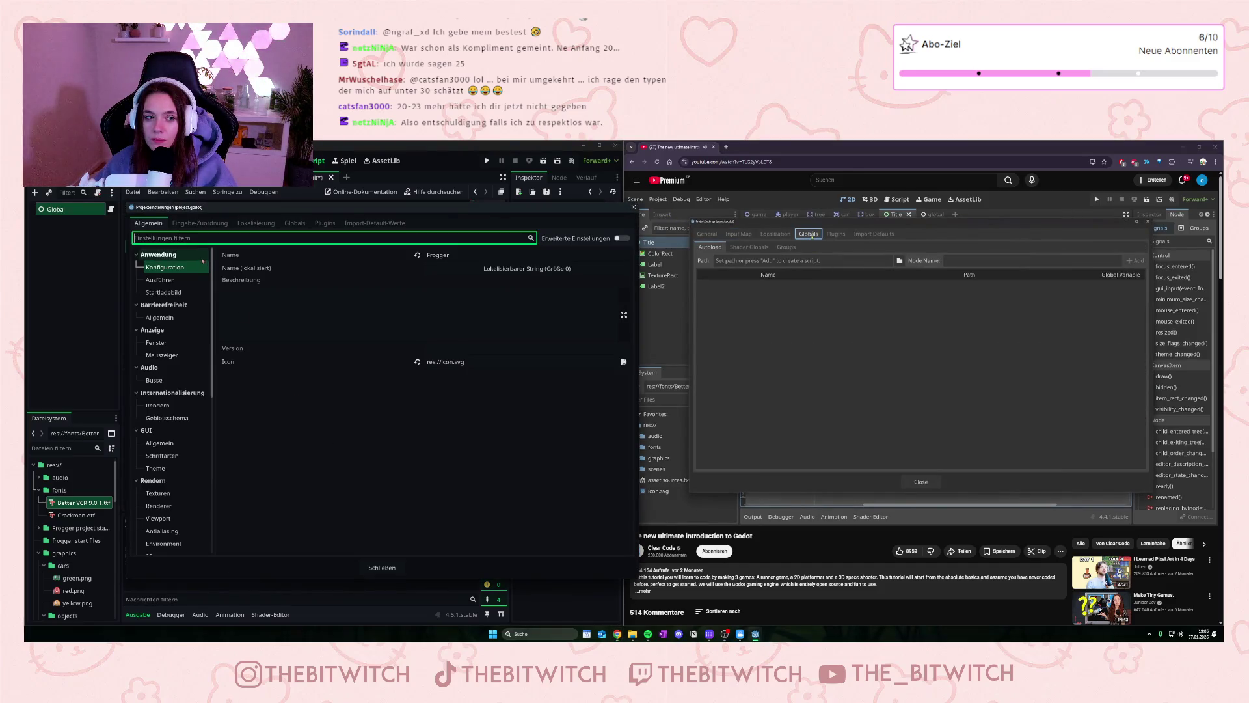
click(293, 224)
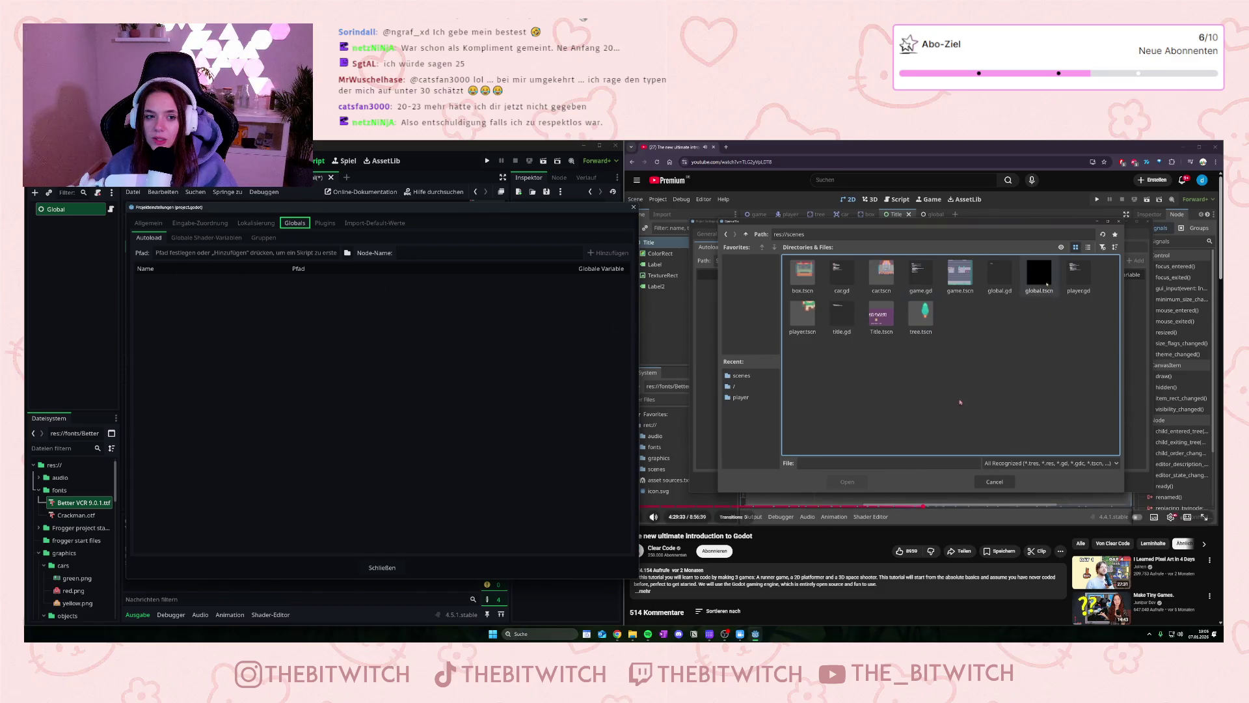
Step: Rewind the tutorial video about 15 seconds and replay the autoload part
click(846, 308)
click(846, 308)
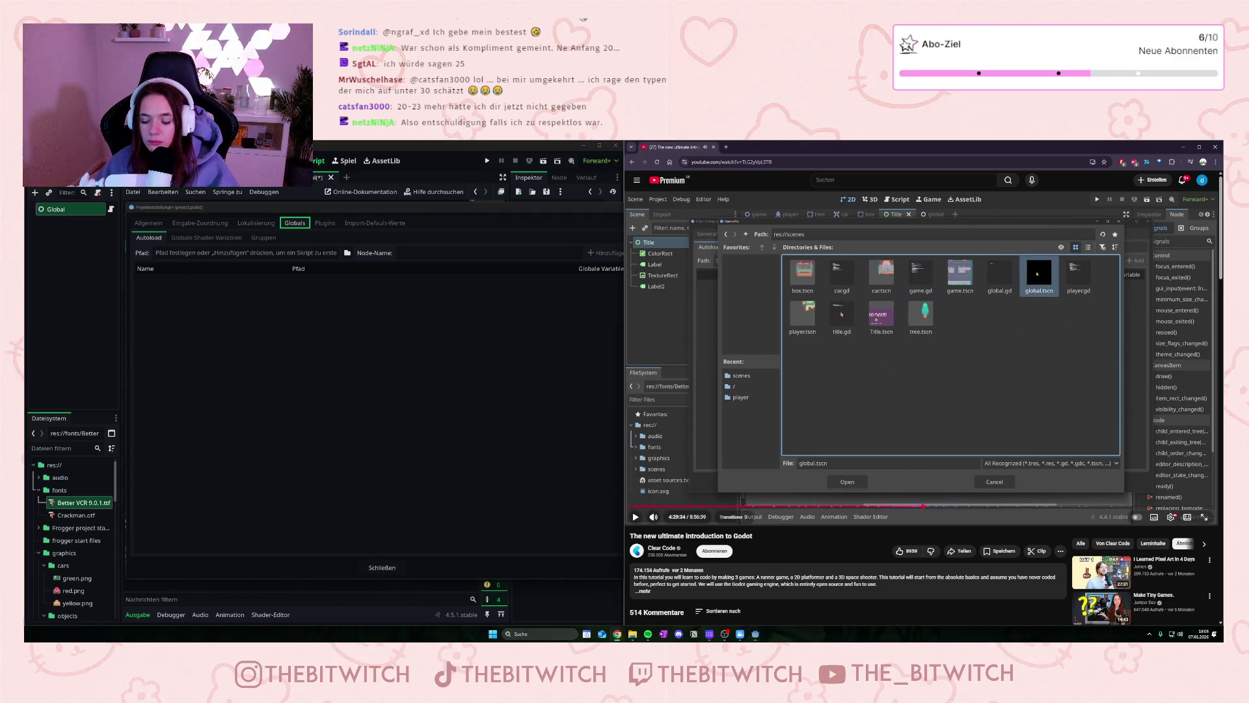
key(j)
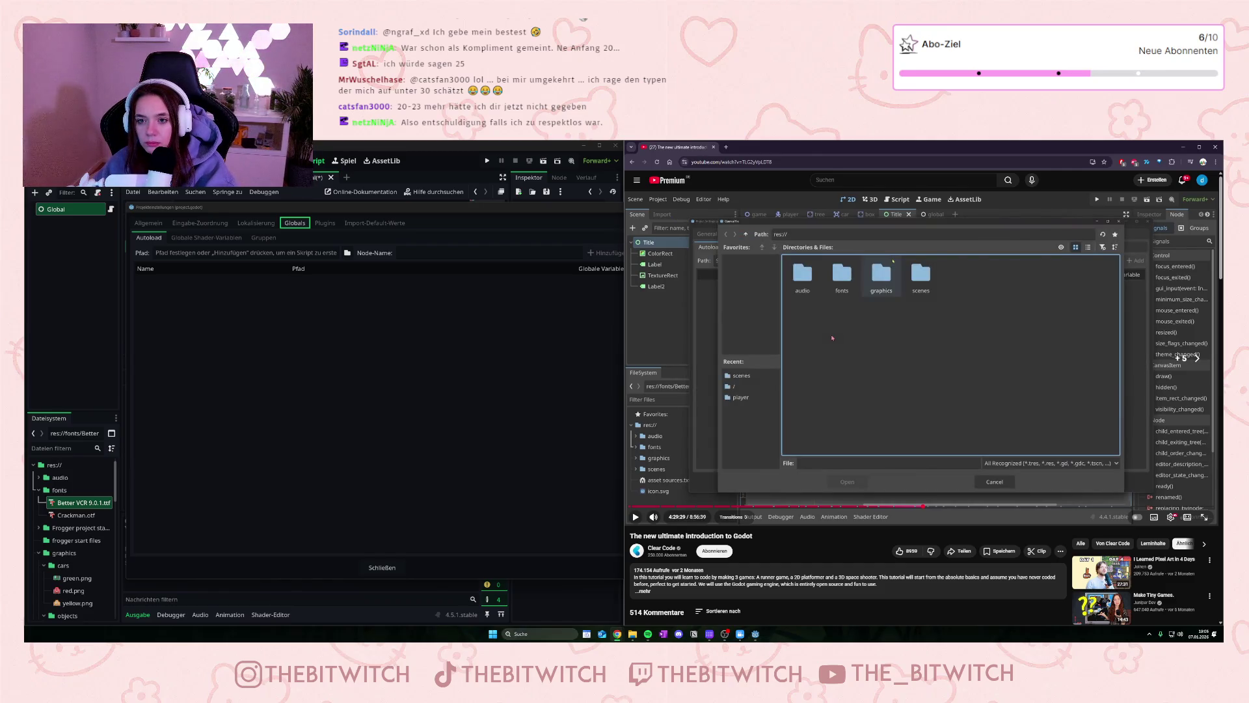
key(Left)
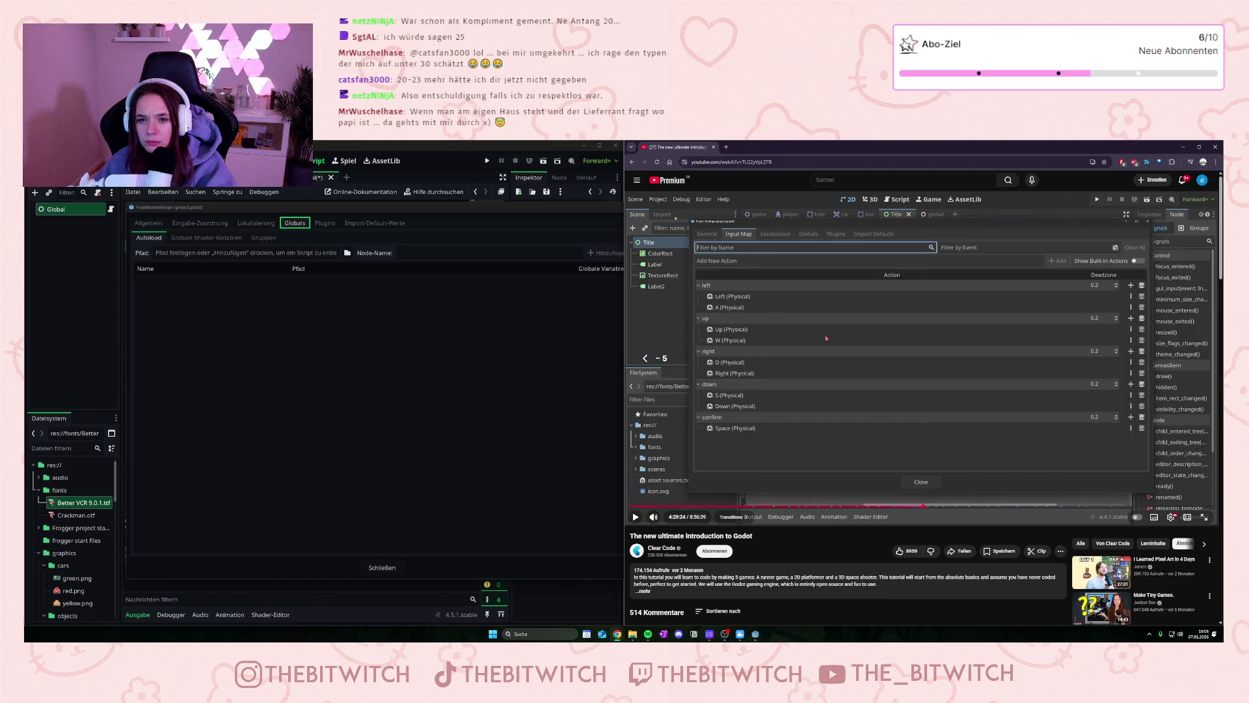
key(space)
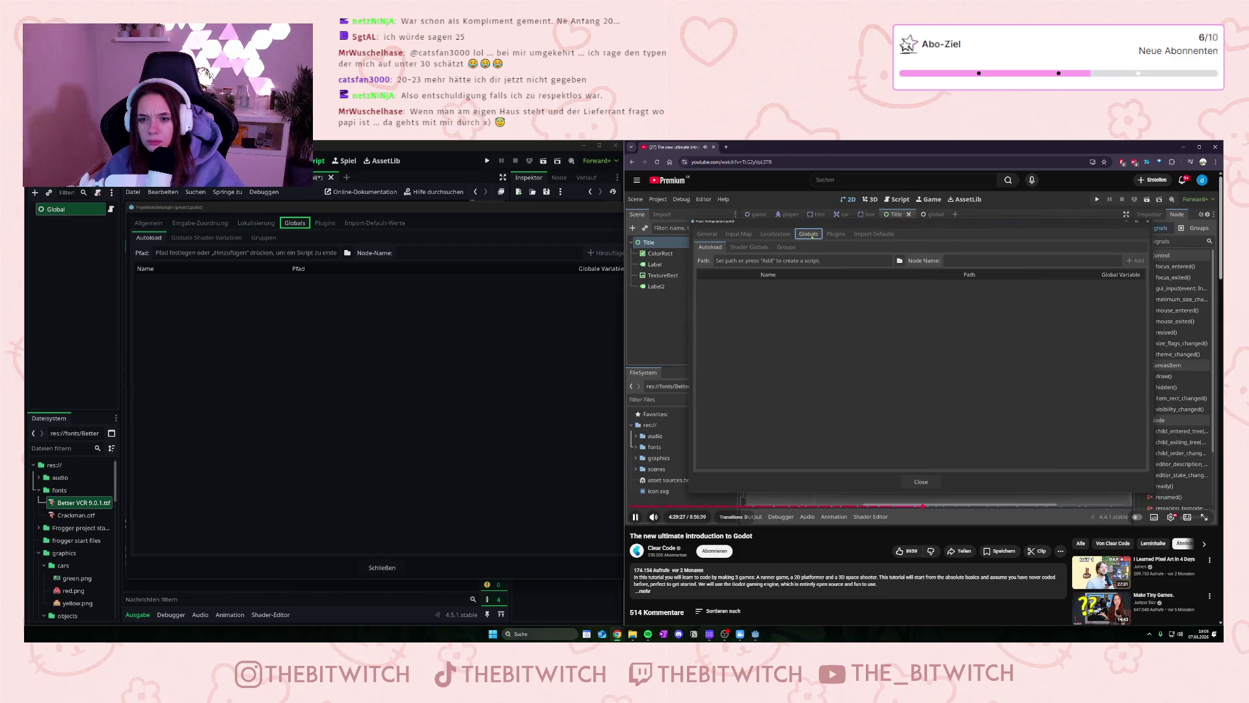
key(space)
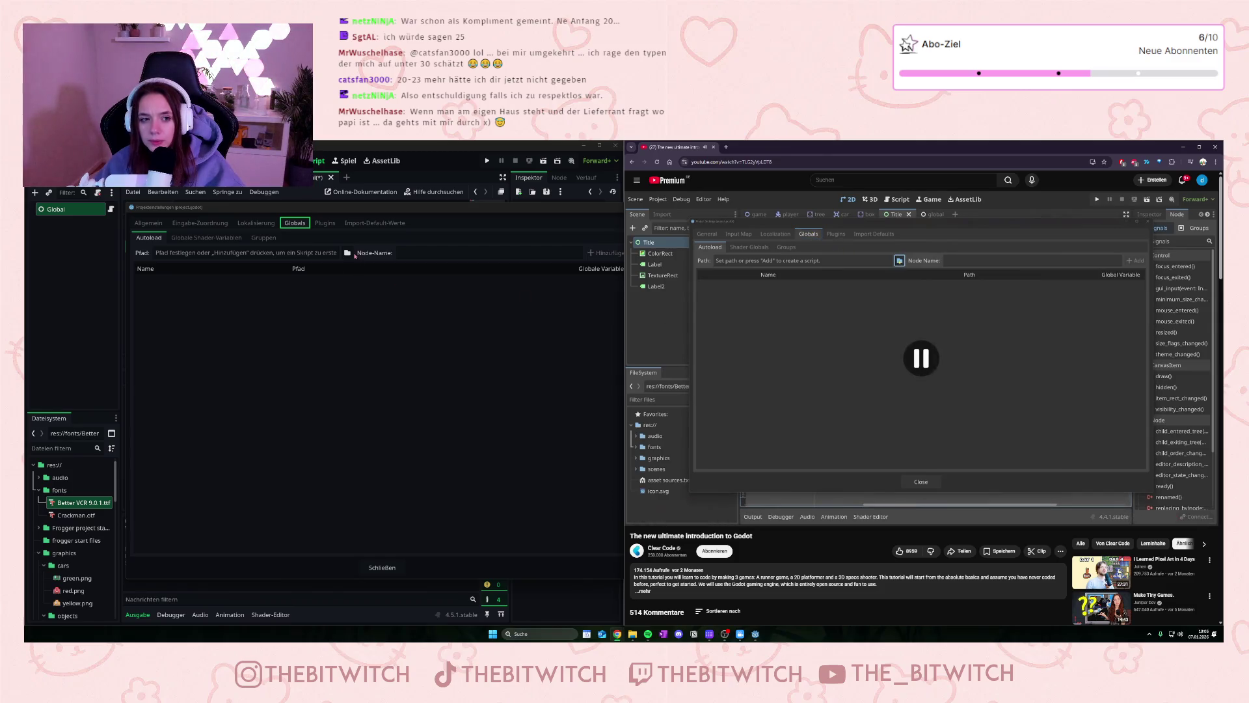
Step: Add global.tscn as the Global autoload and close Project Settings
click(347, 253)
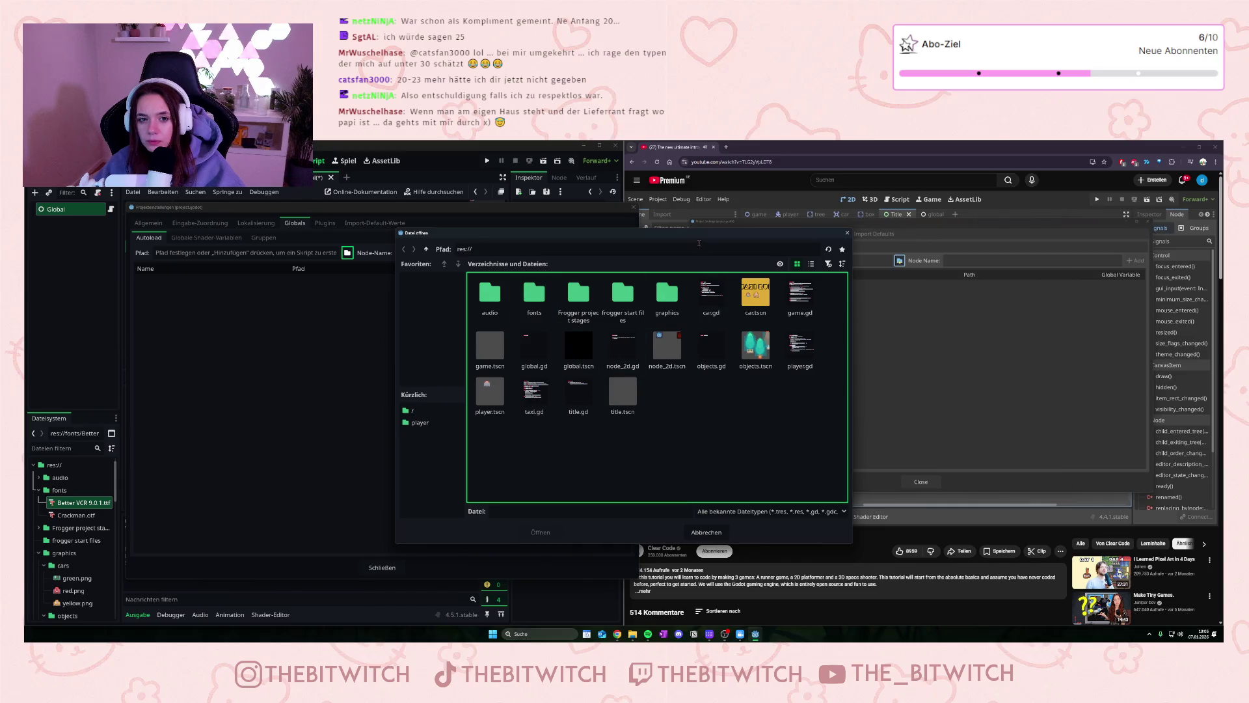
drag(699, 242, 465, 257)
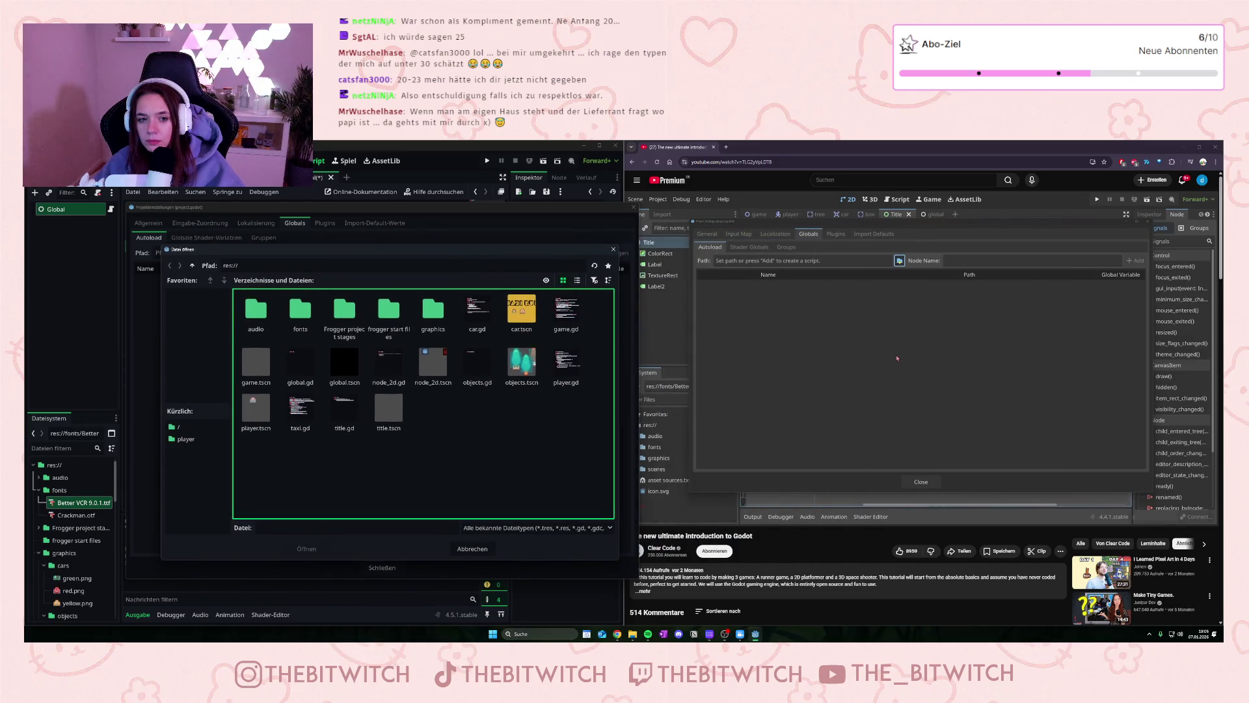
click(871, 353)
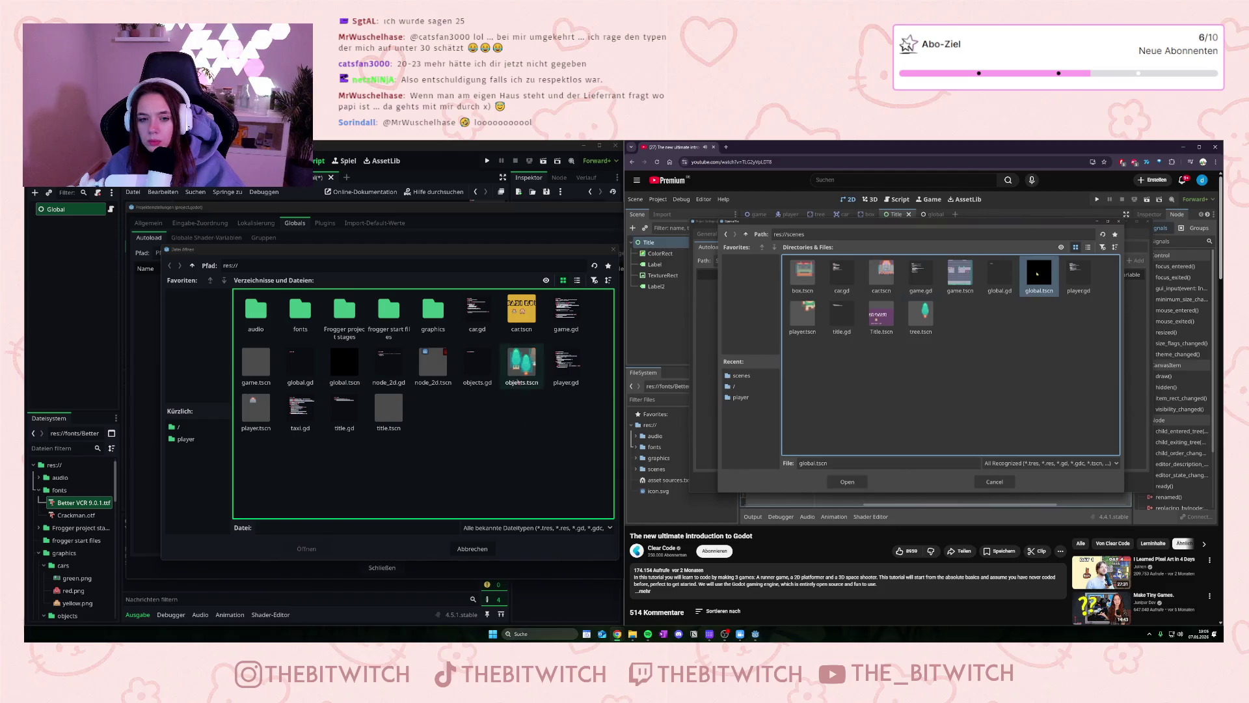
click(344, 363)
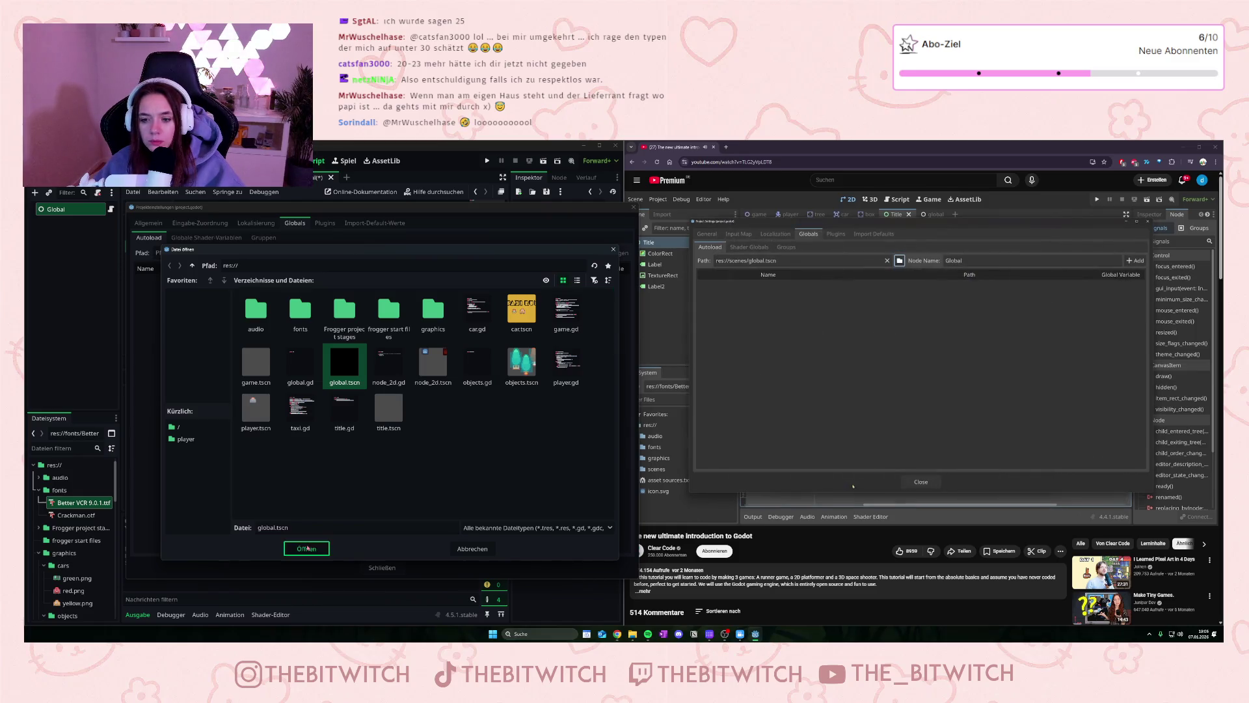
click(306, 548)
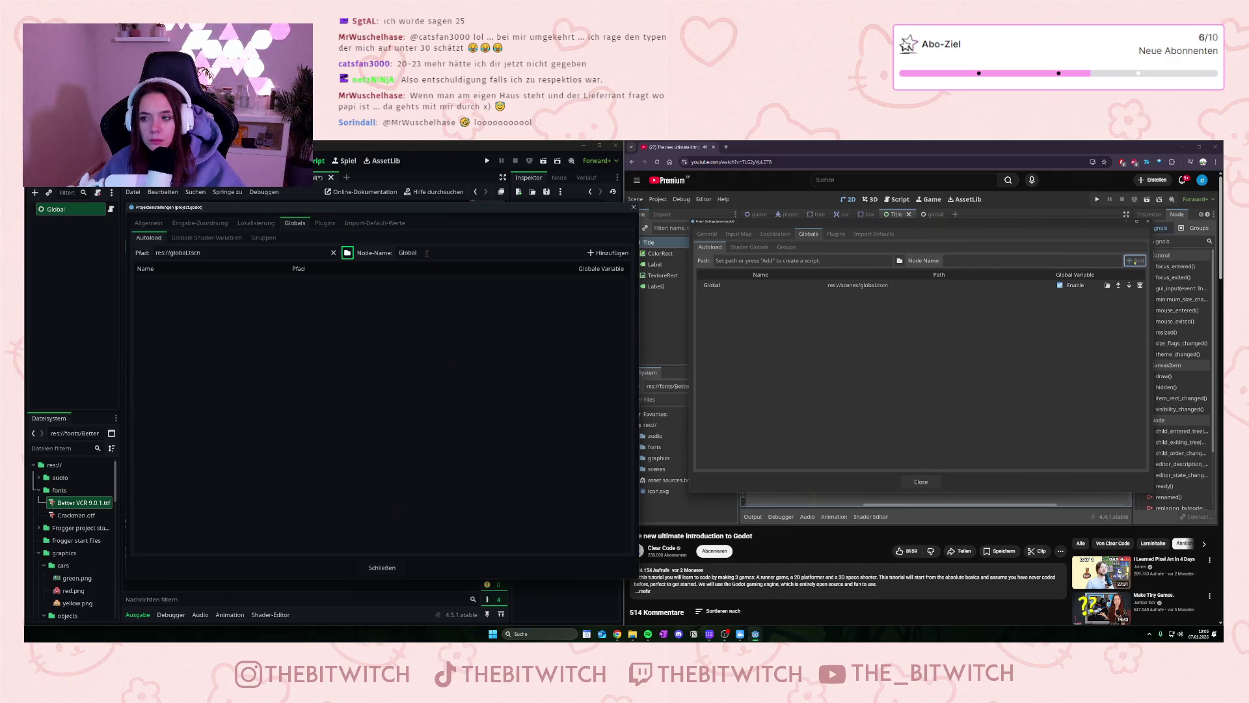
click(608, 252)
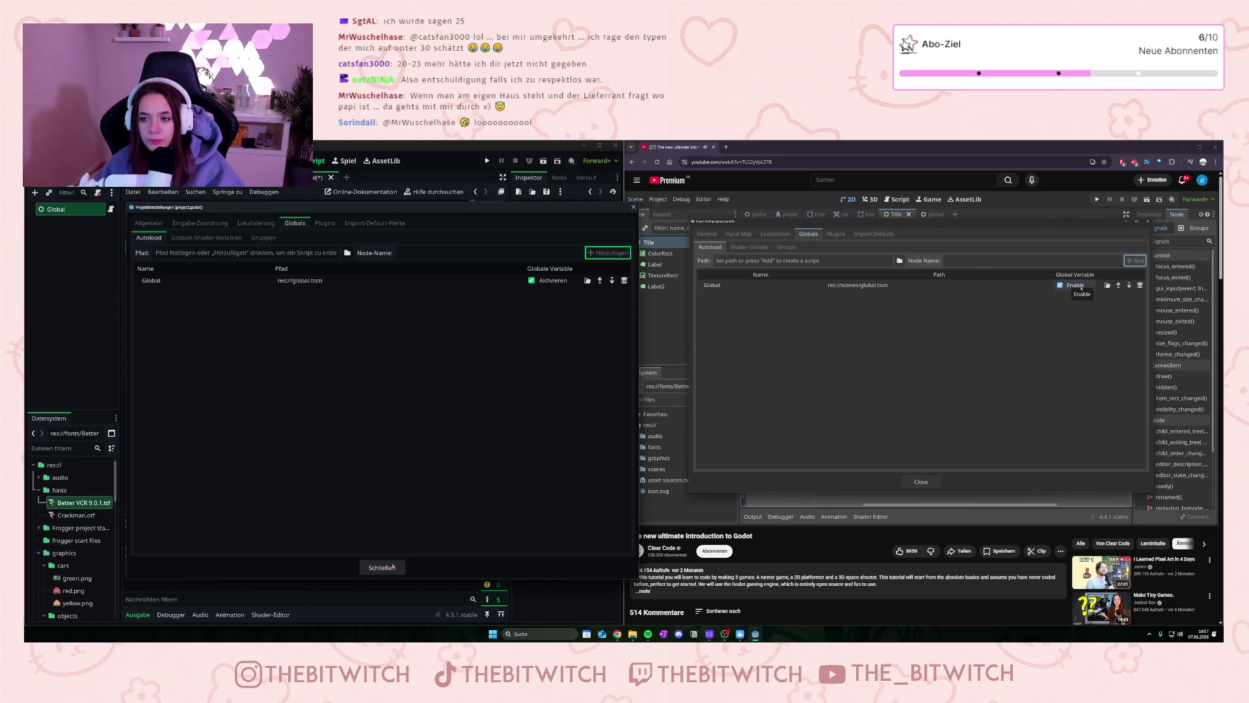
click(394, 567)
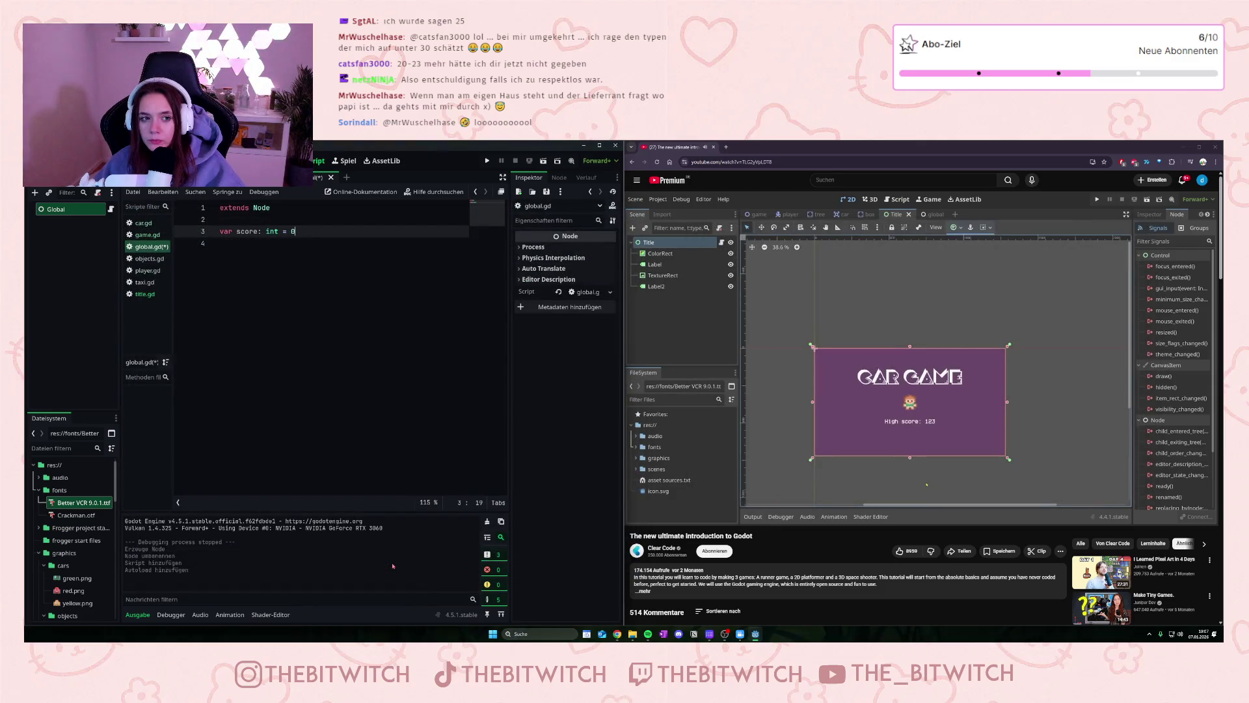
click(826, 435)
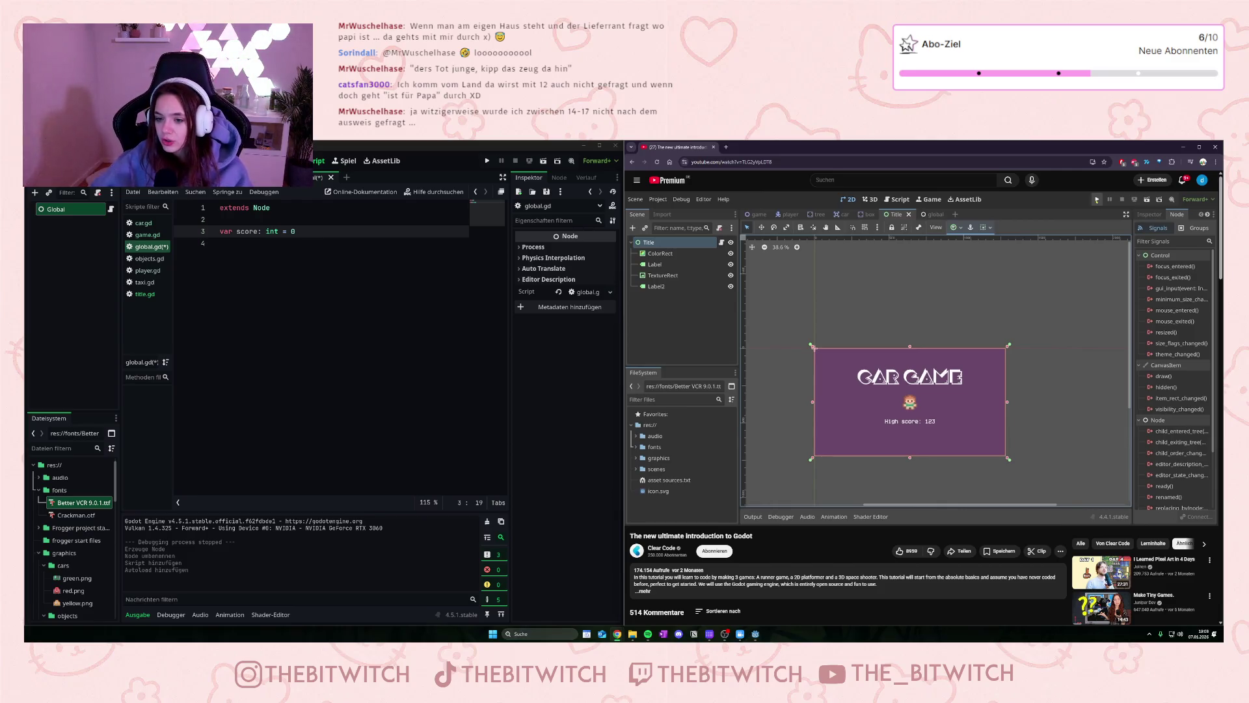
Step: Play and pause the tutorial video to follow the next part
click(952, 383)
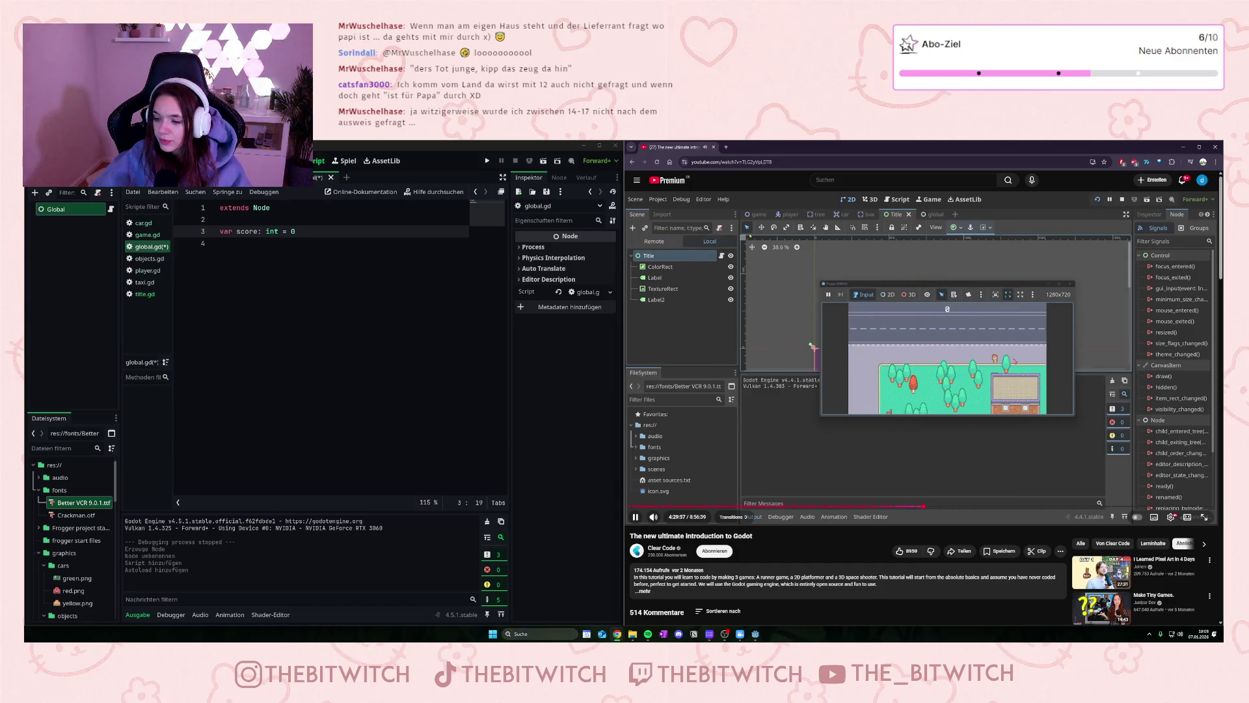
click(1062, 353)
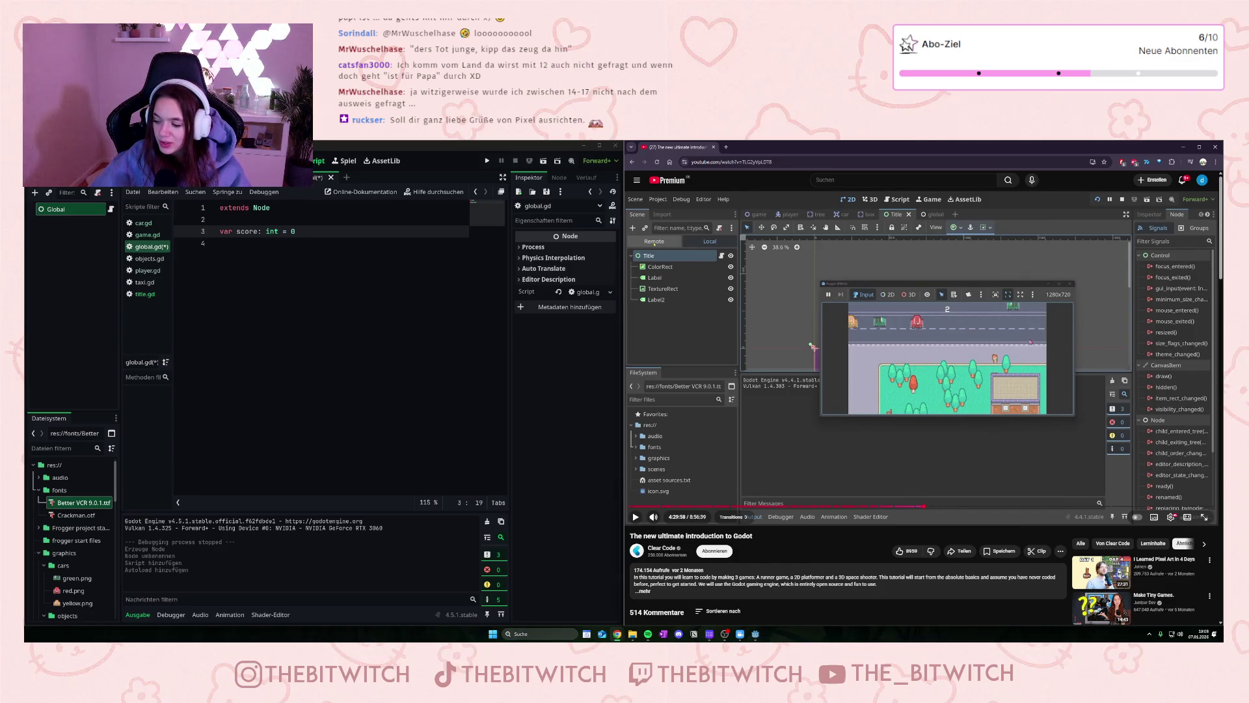
click(965, 337)
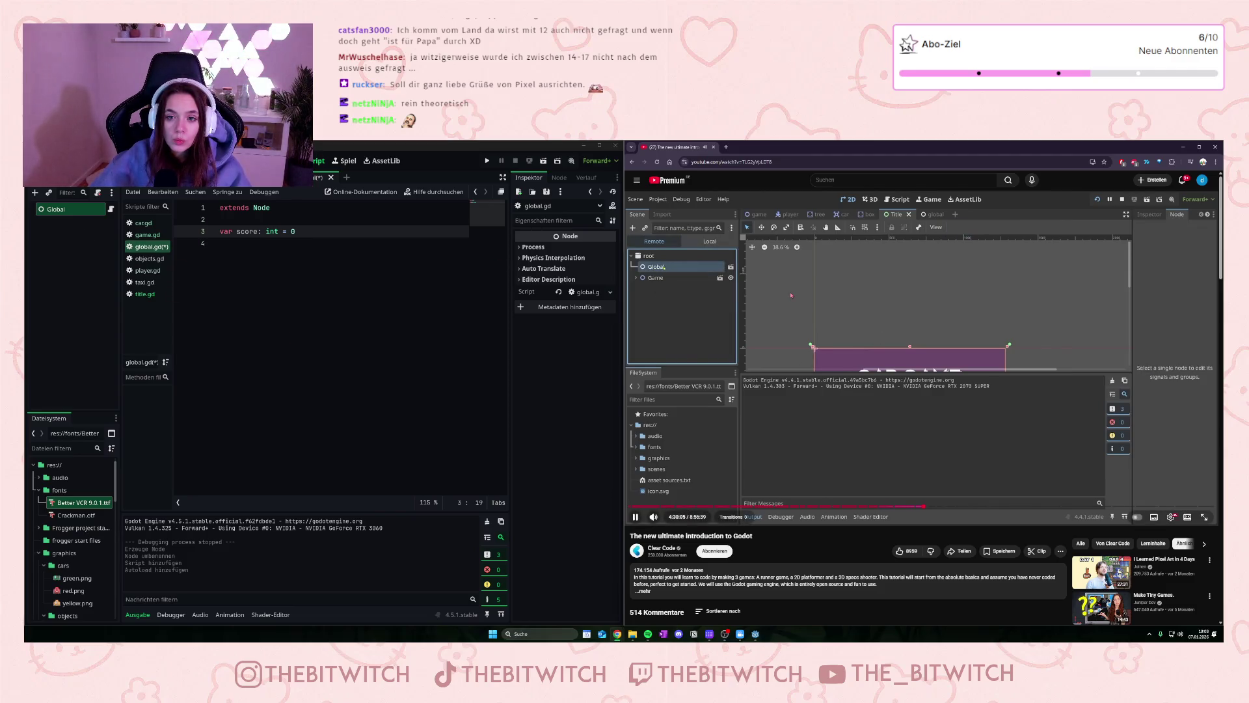
click(846, 300)
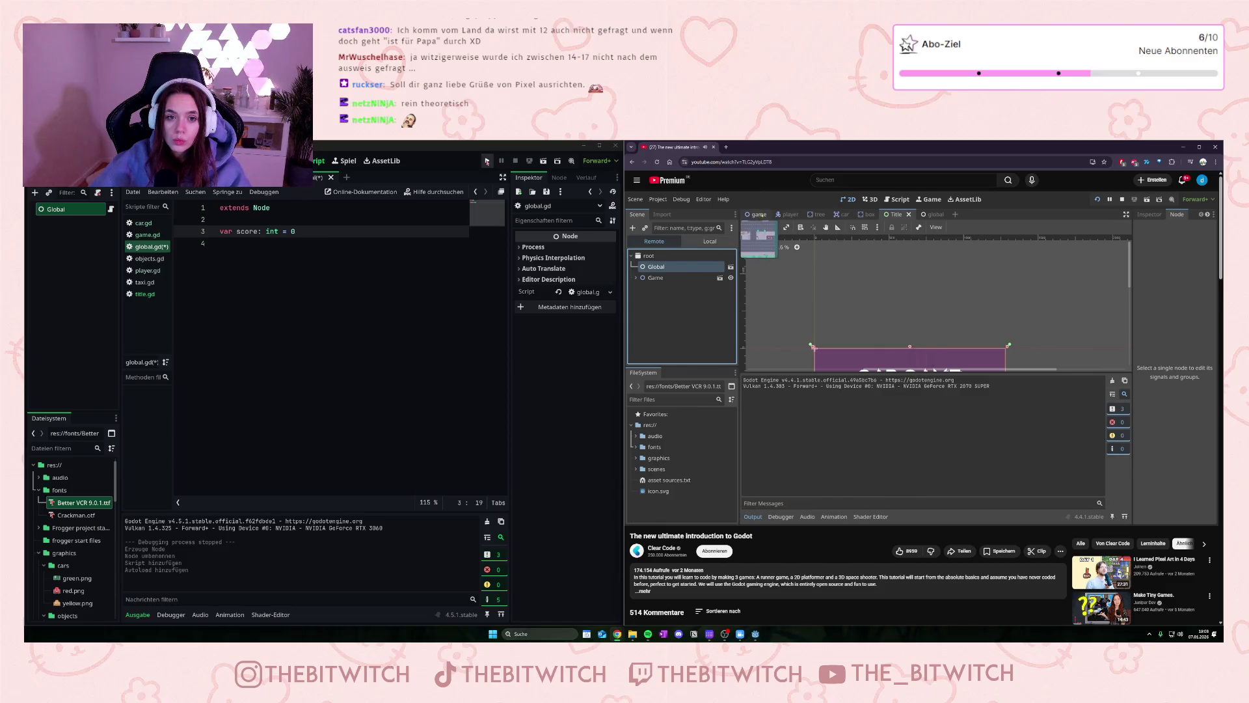
Step: Run the project and select the live Global node in the Remote tree to check its score
click(486, 161)
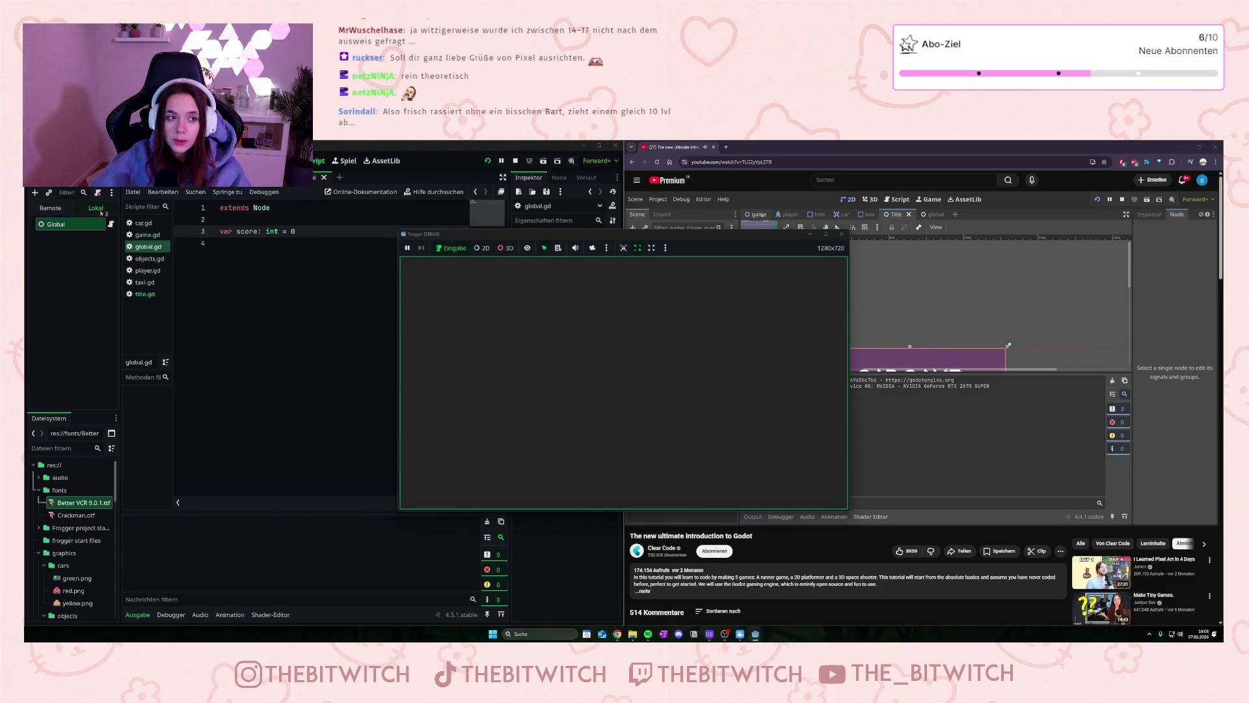
click(50, 208)
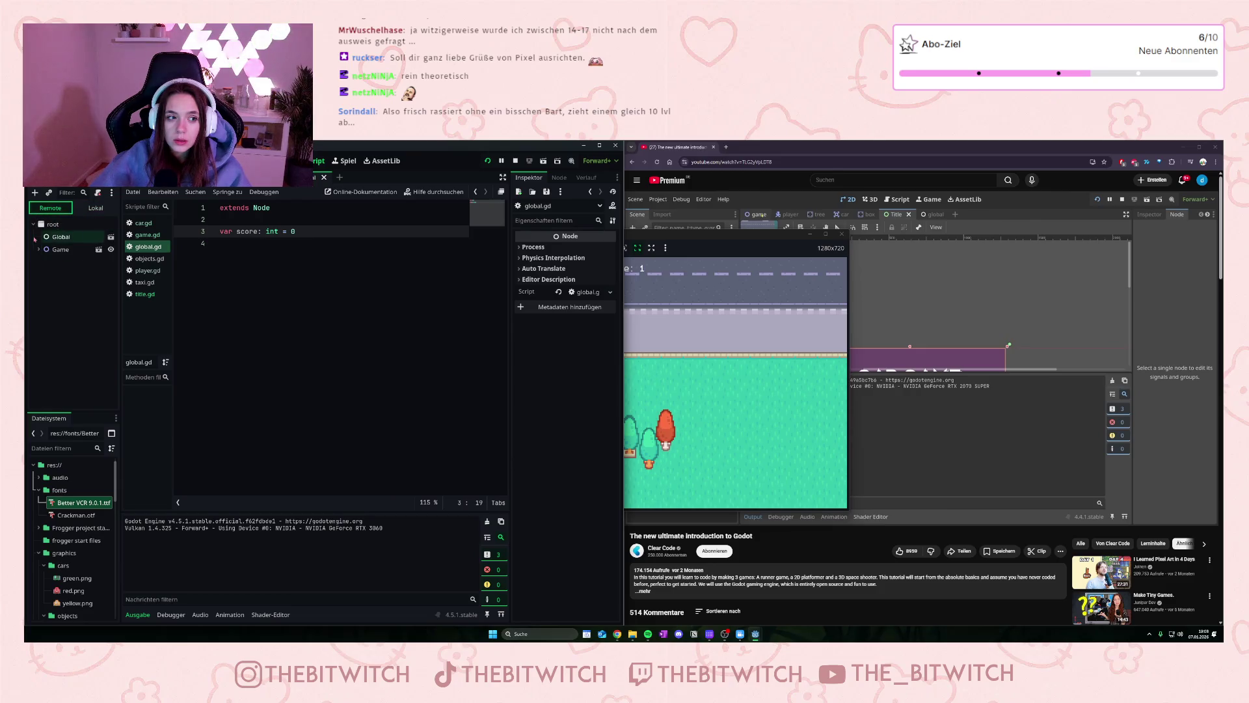
click(37, 238)
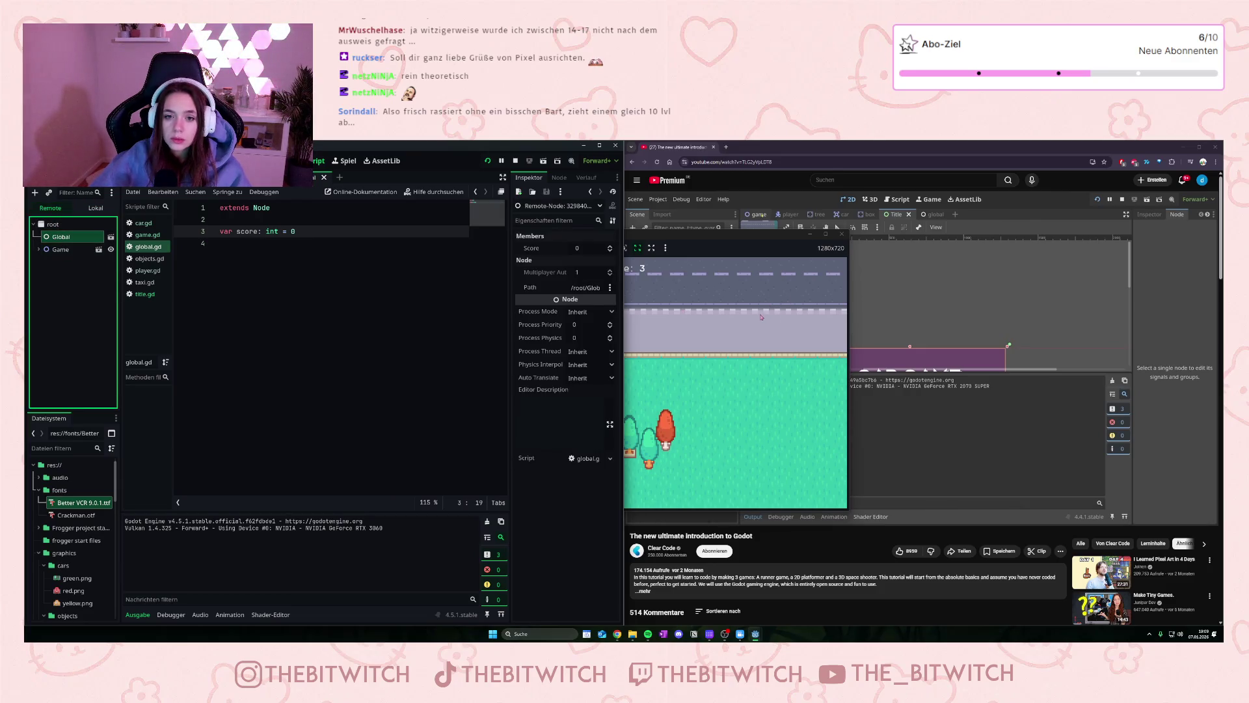
Step: Stop the running game and watch more of the tutorial video
click(515, 160)
click(877, 388)
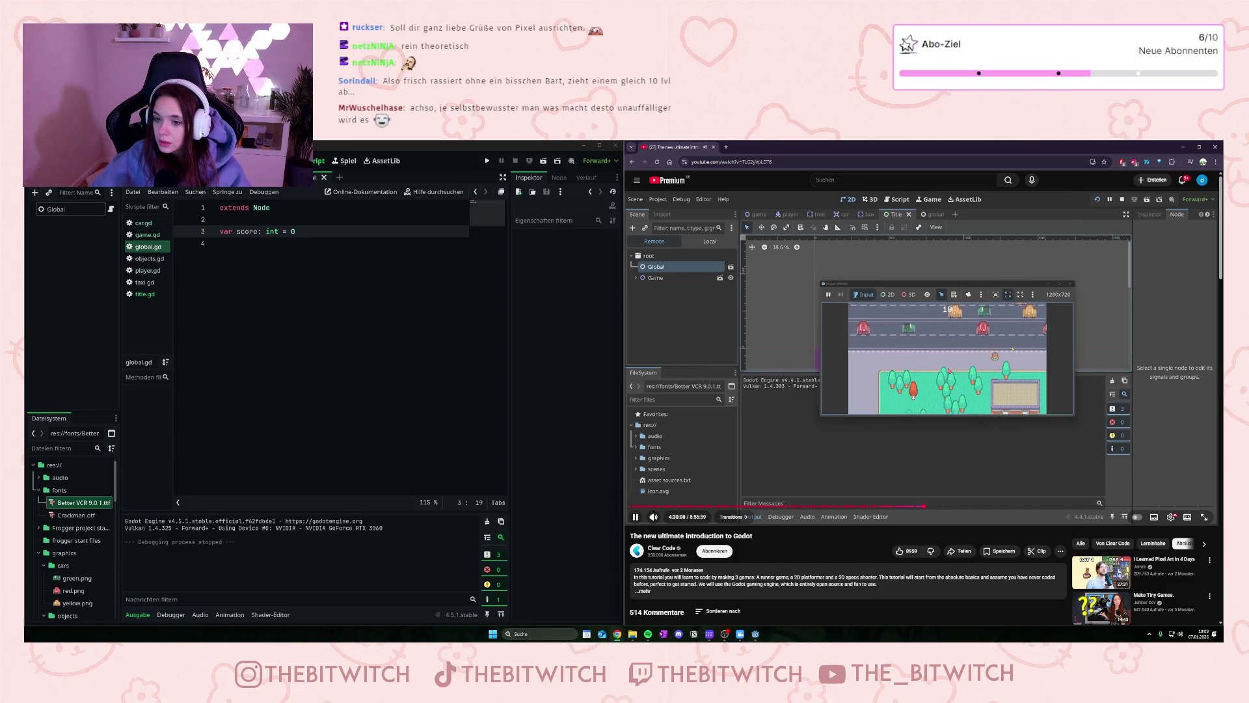
click(949, 371)
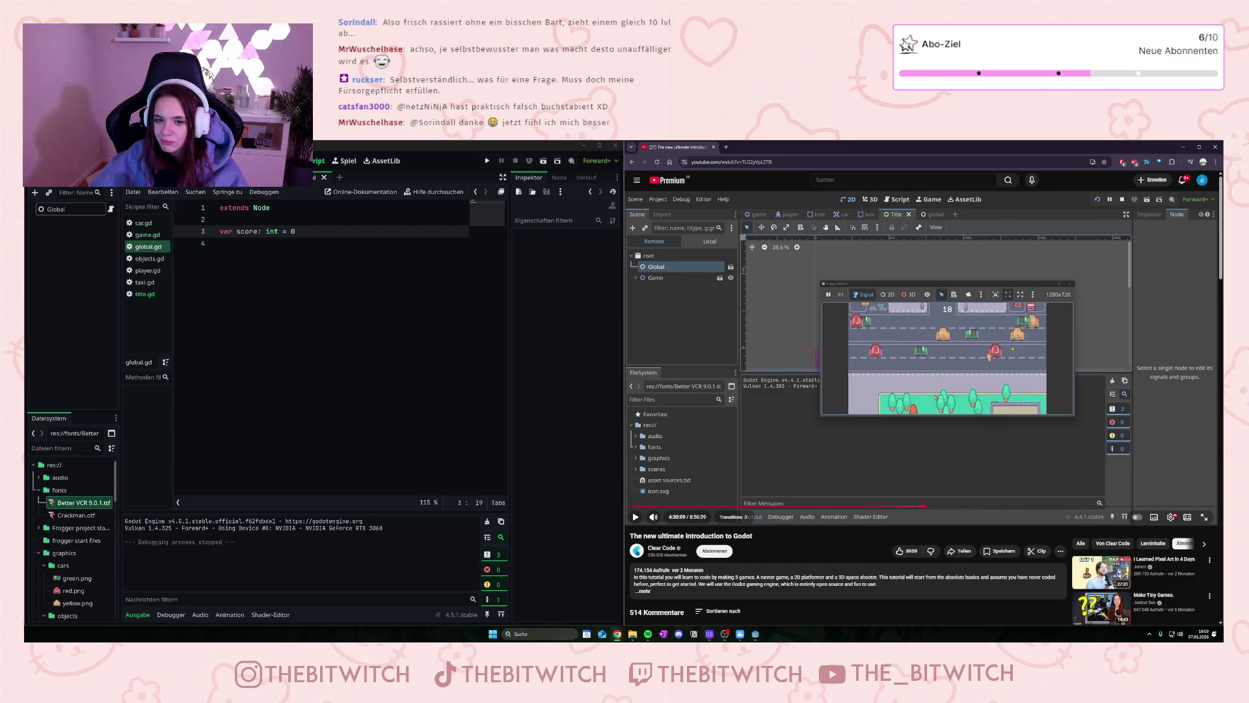
click(1012, 349)
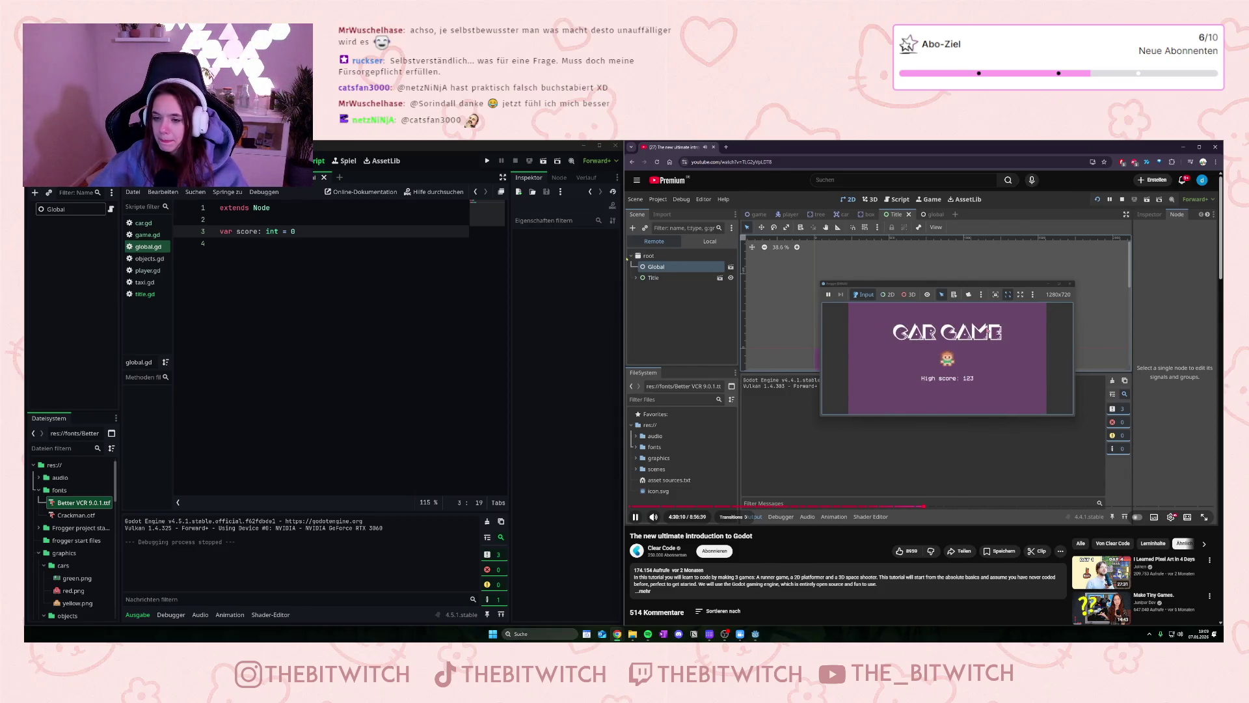
click(967, 351)
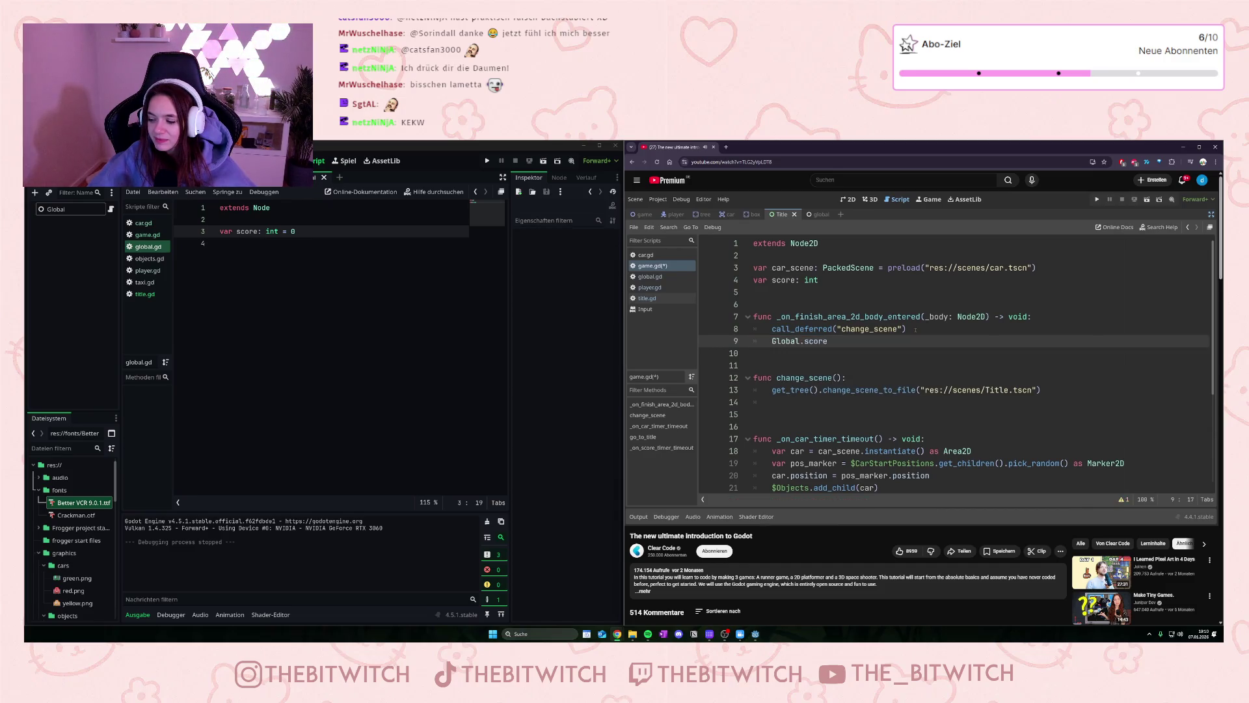
Step: Pause the tutorial and open game.gd in the script editor
mouse_move(1067, 442)
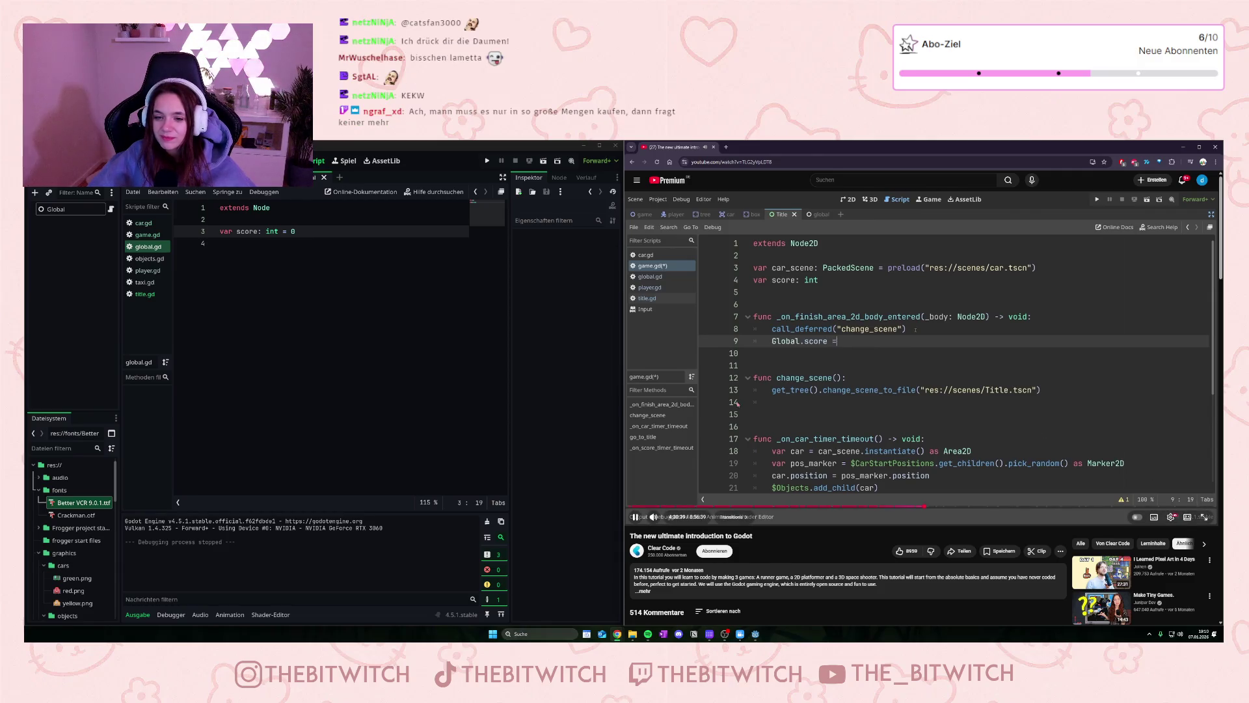
key(space)
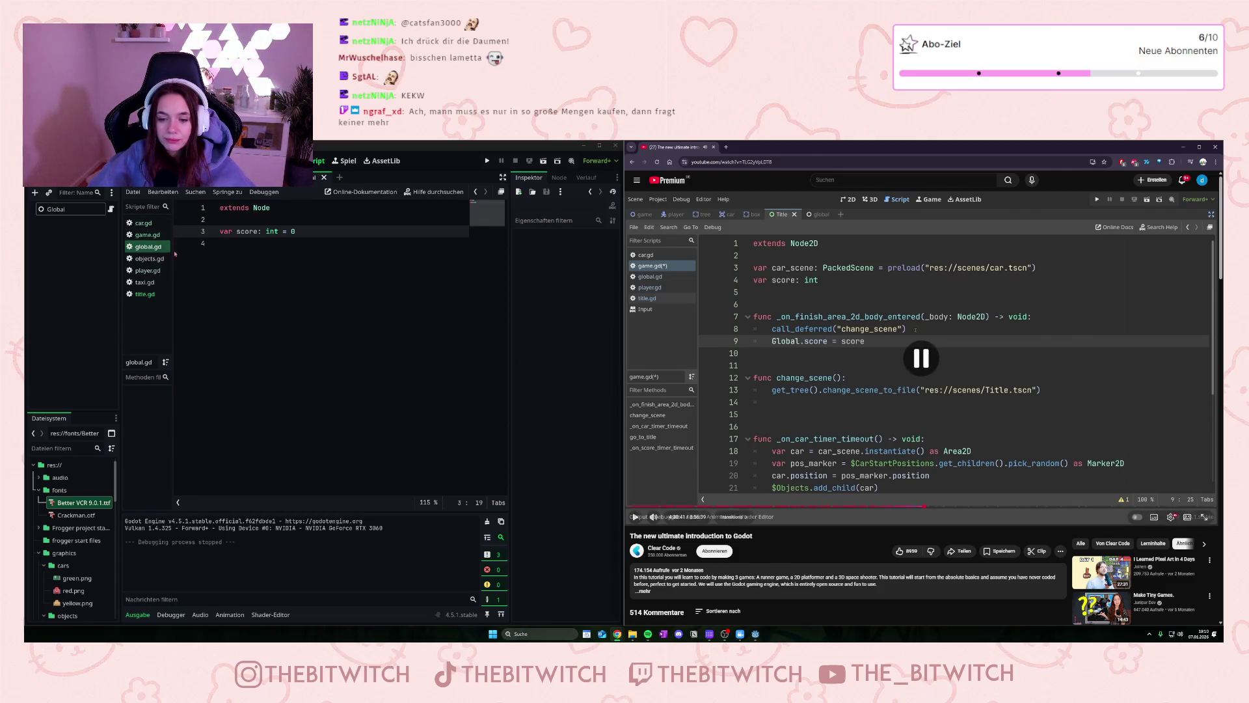
click(146, 236)
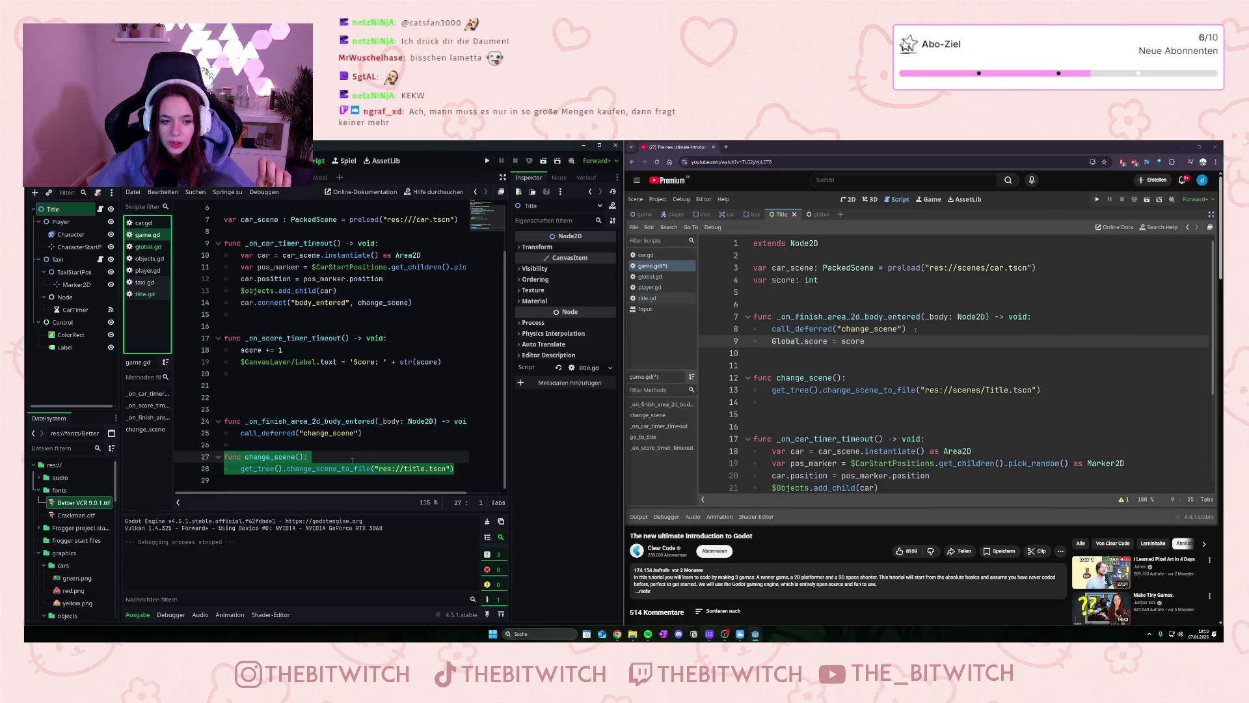
Step: Add a Global.score line under call_deferred in the finish-area handler of game.gd
click(456, 433)
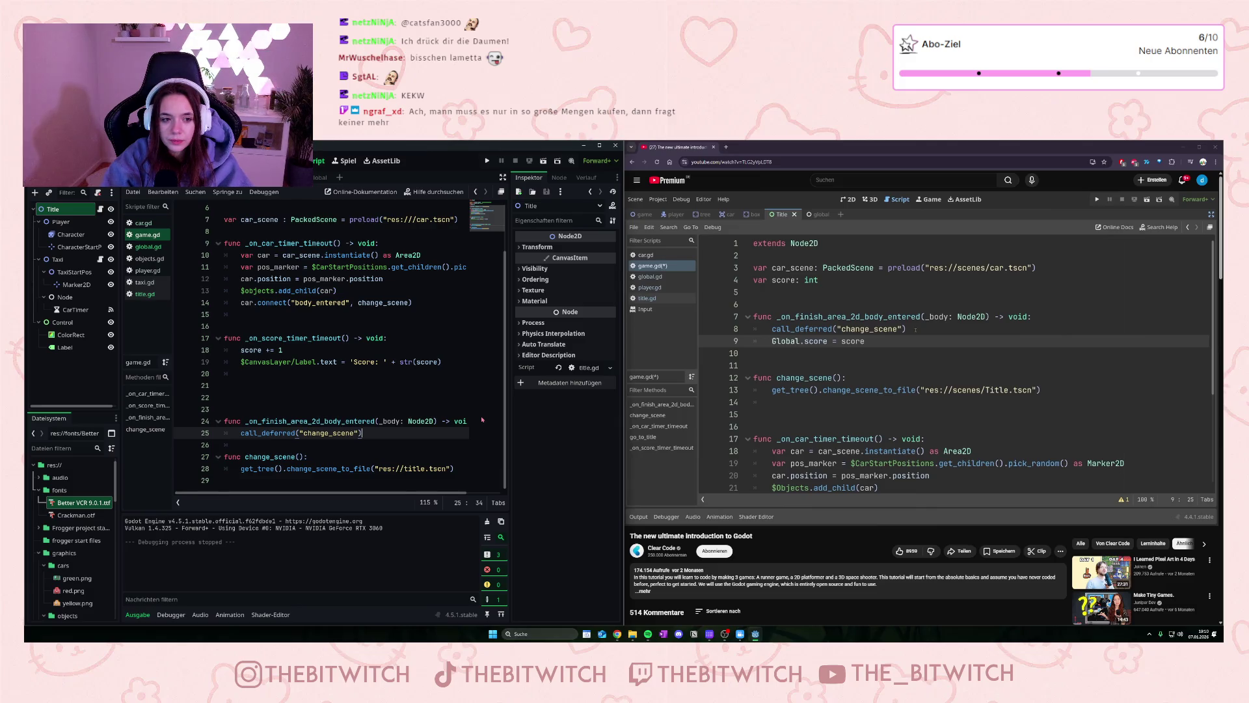
key(Return)
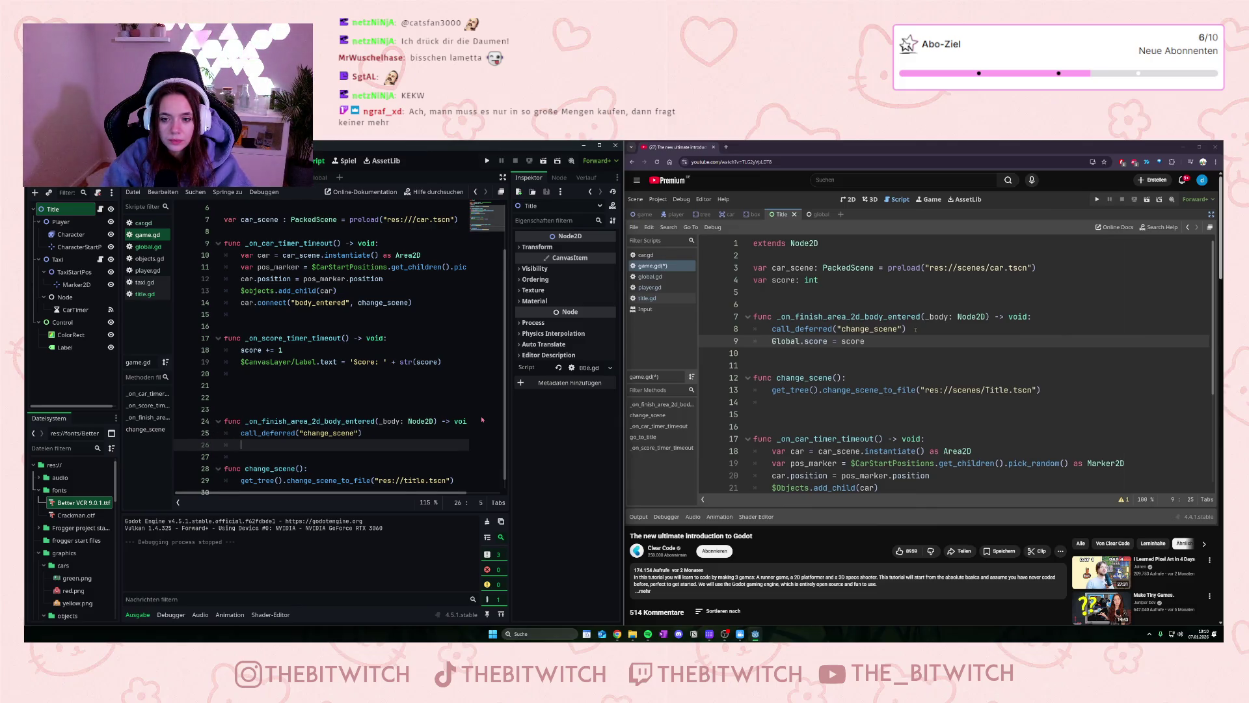
text(Global.score = score)
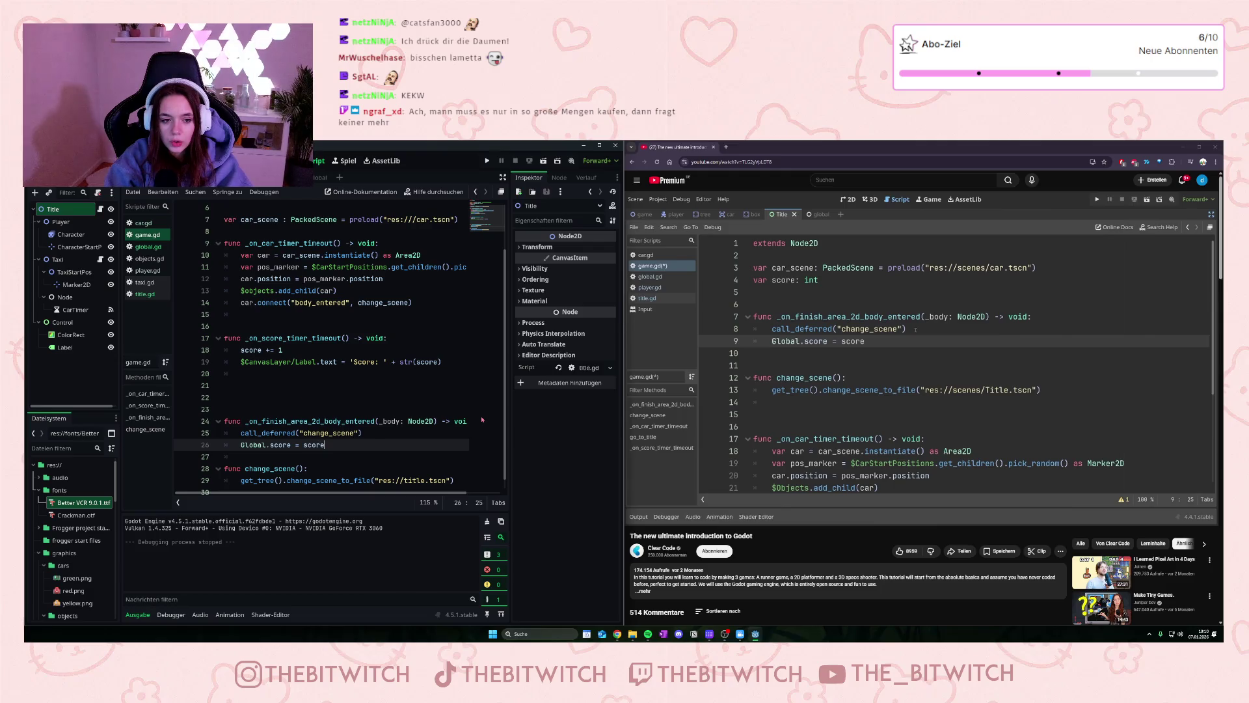
click(391, 480)
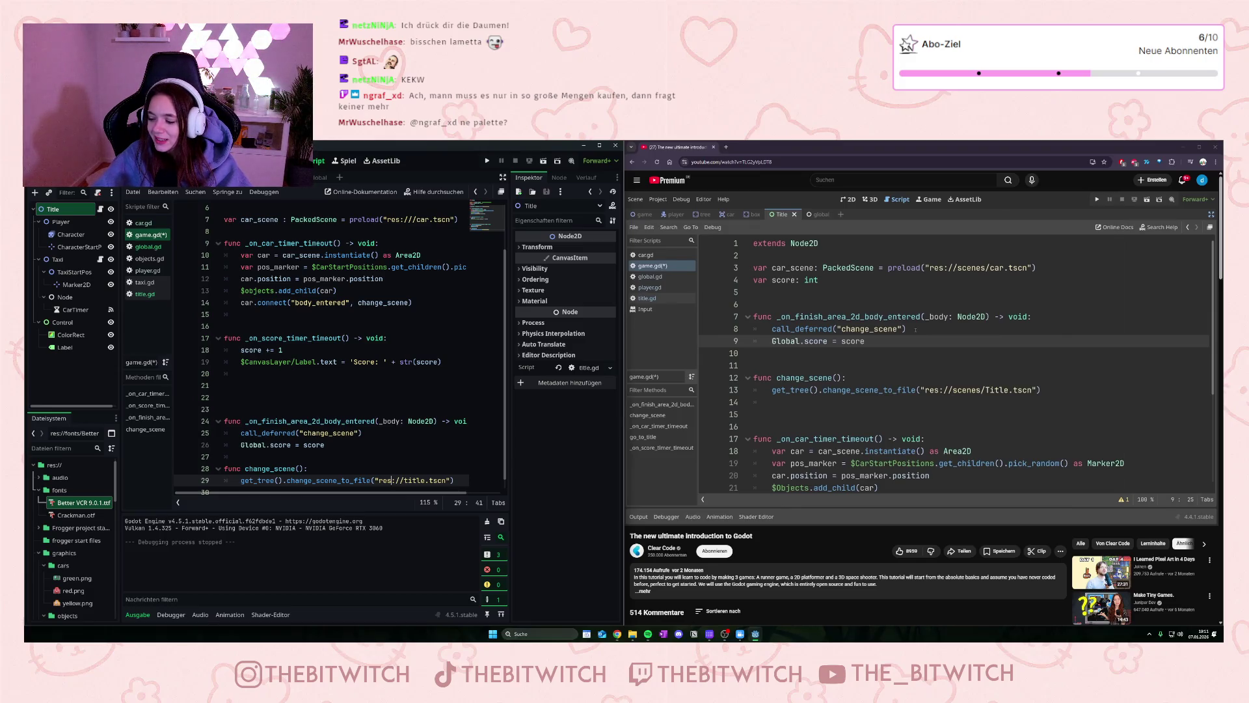
Step: Play the tutorial video briefly, then return focus to the Godot editor
mouse_move(965, 432)
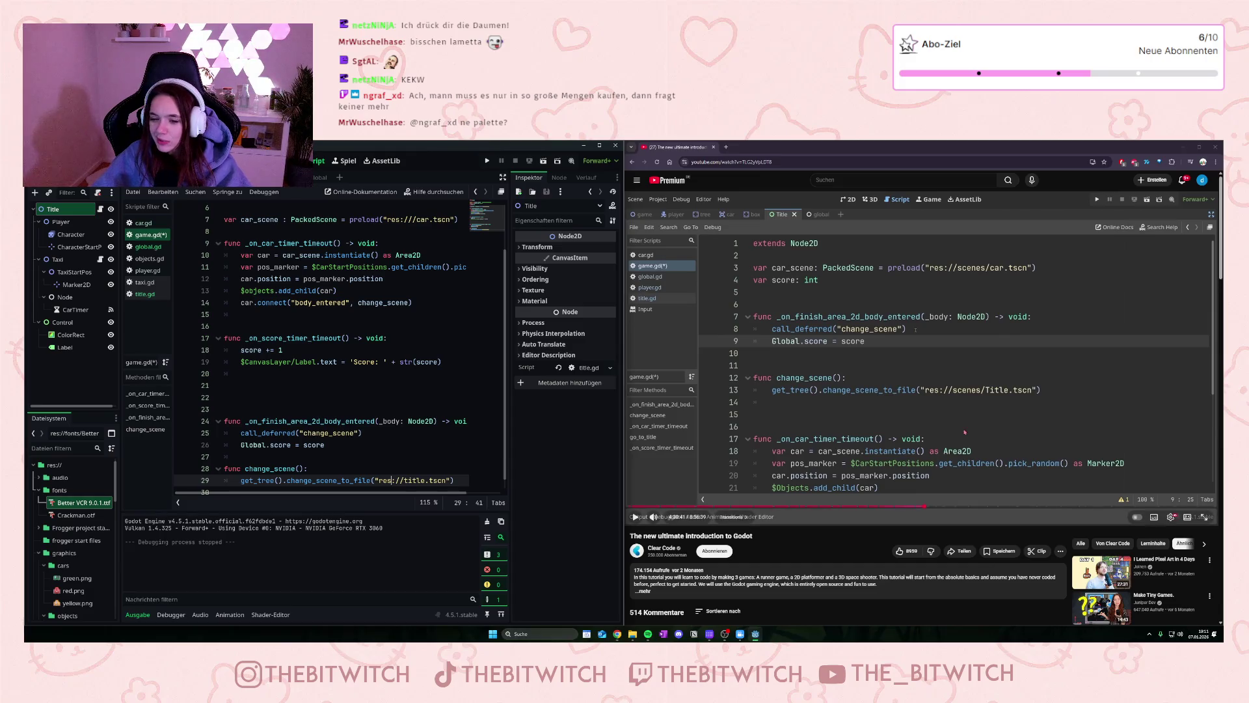
click(877, 419)
click(899, 418)
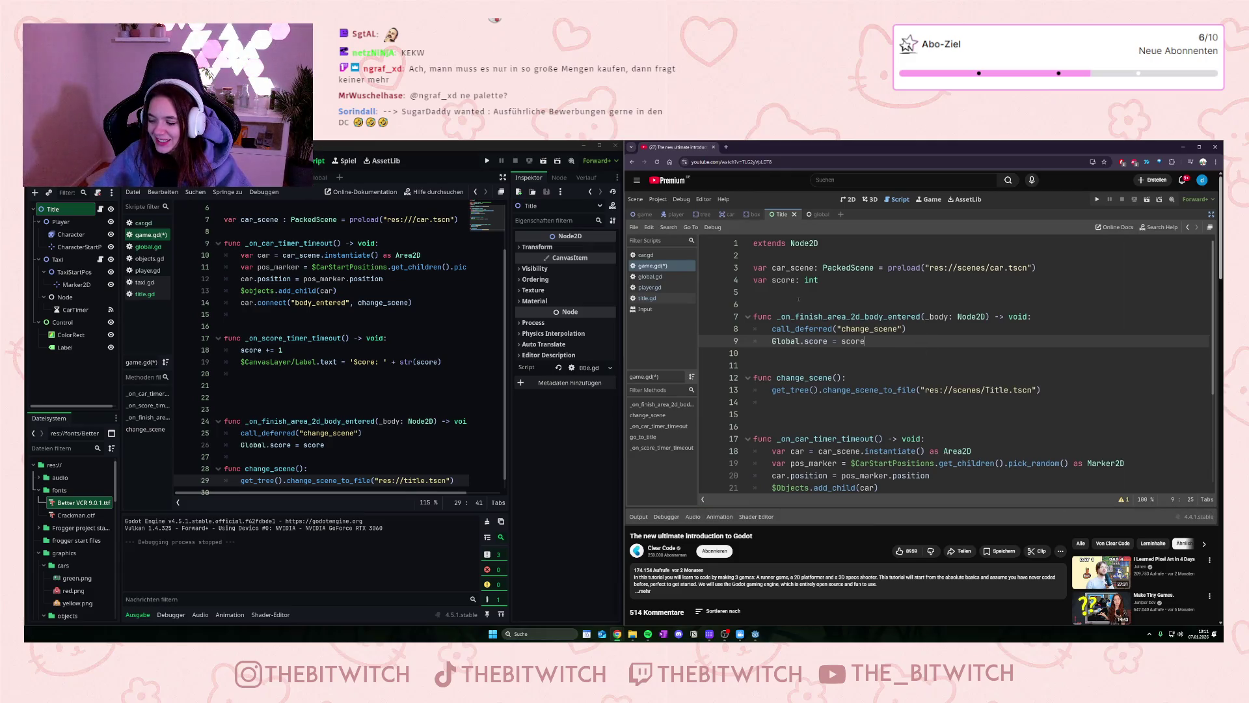
click(924, 393)
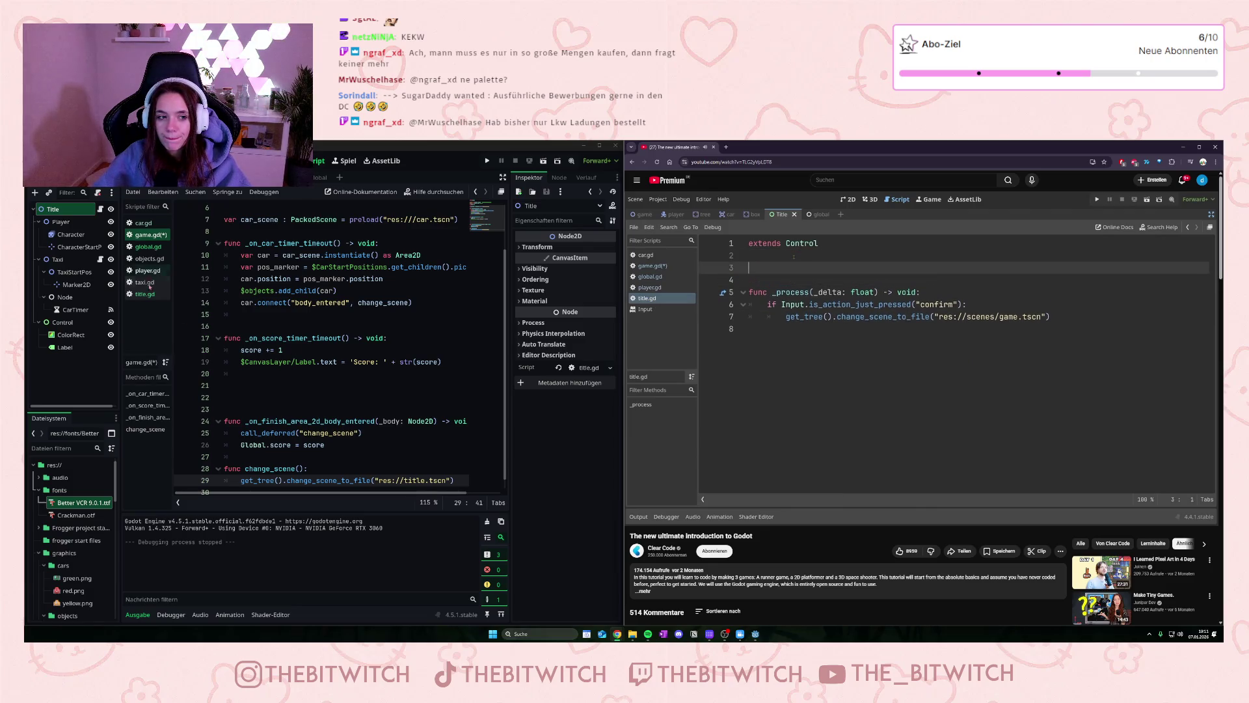
click(257, 303)
Step: Save game.gd, then add func _ready() to title.gd beginning with $Label2.text
key(ctrl+s)
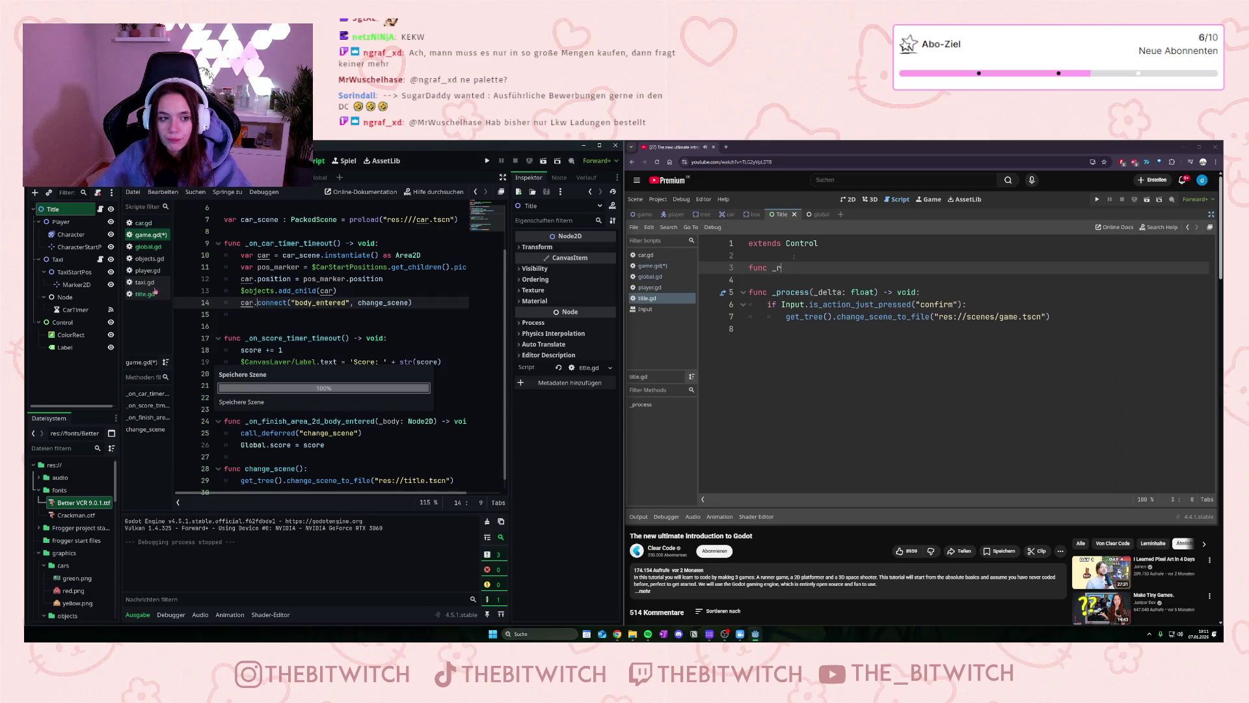
click(146, 294)
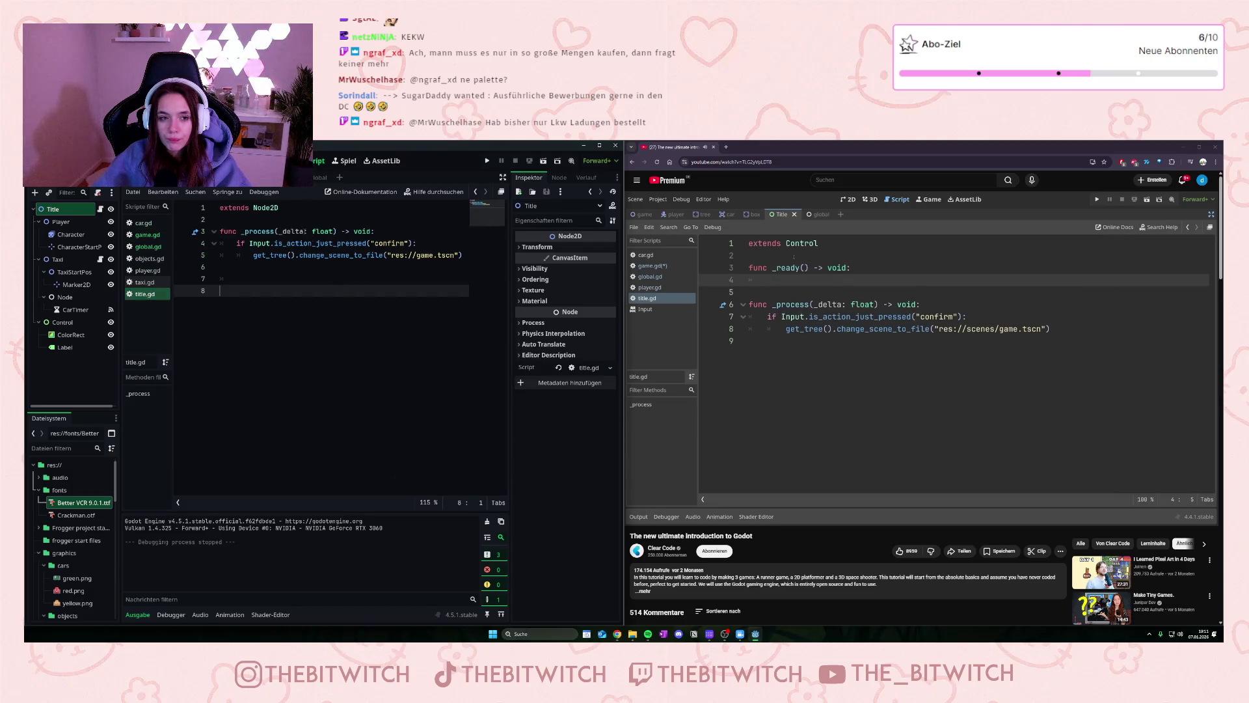
click(286, 220)
key(Return)
key(Return)
key(Return)
click(271, 231)
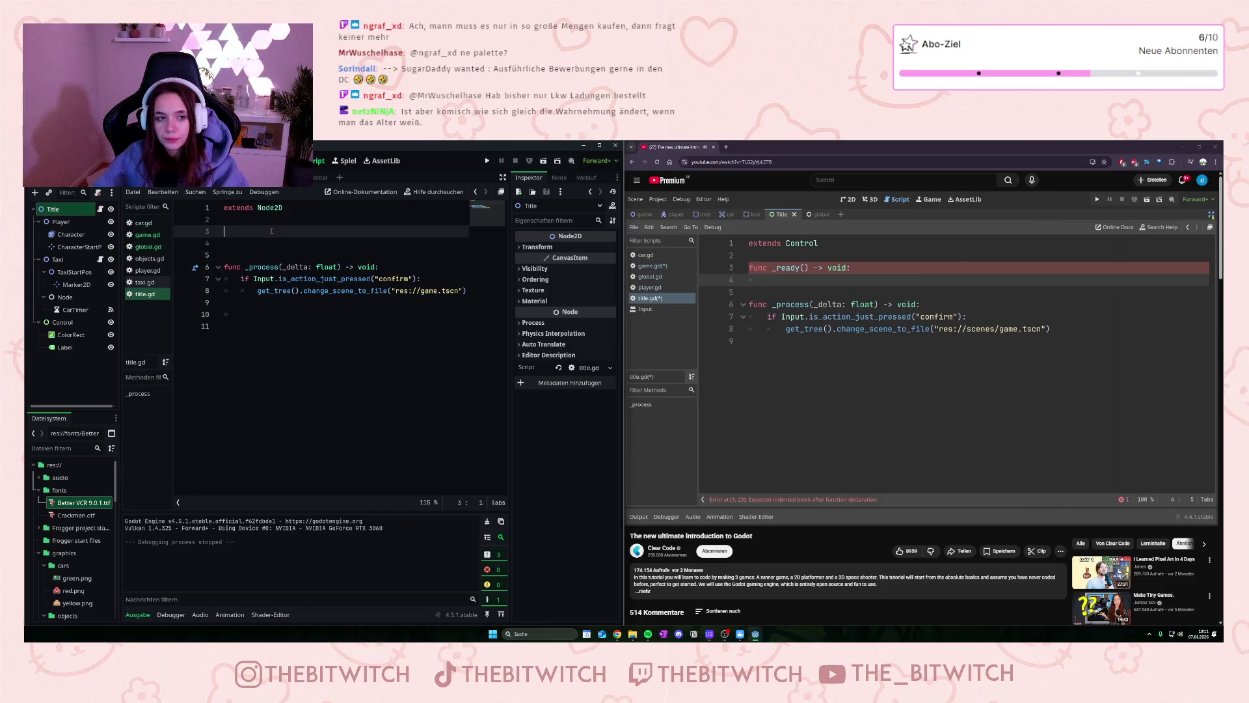
text(func )
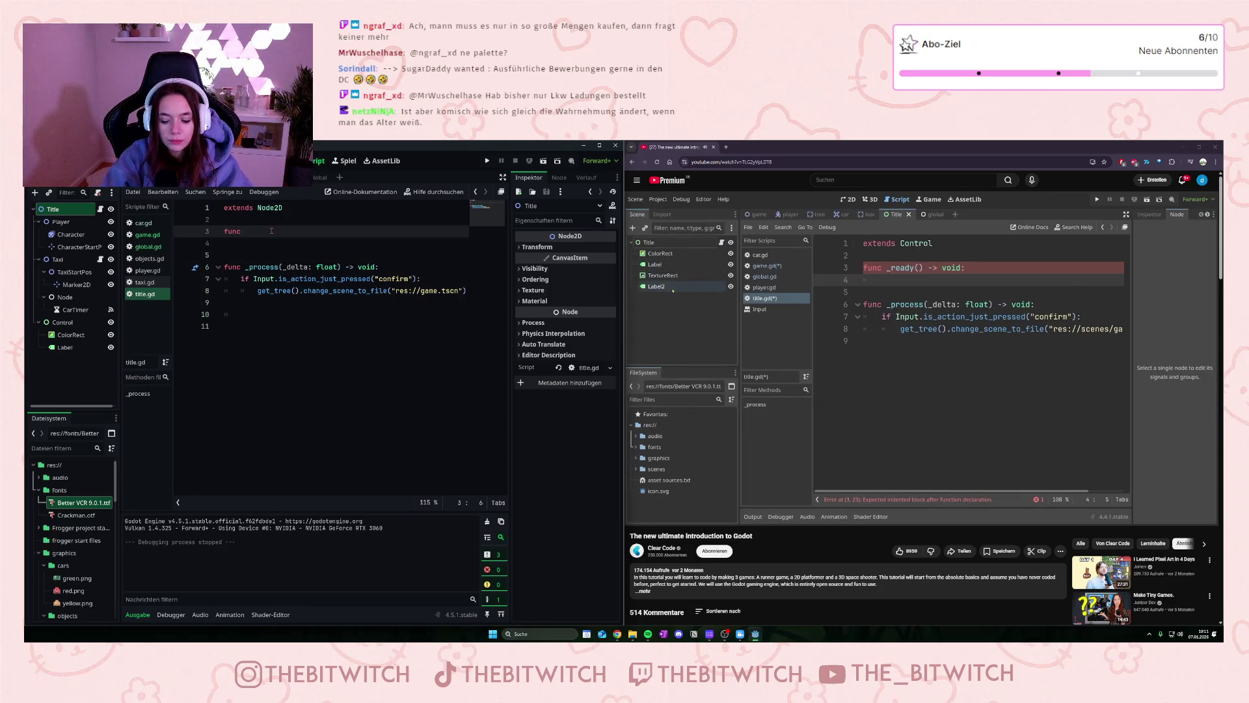
text(_ready)
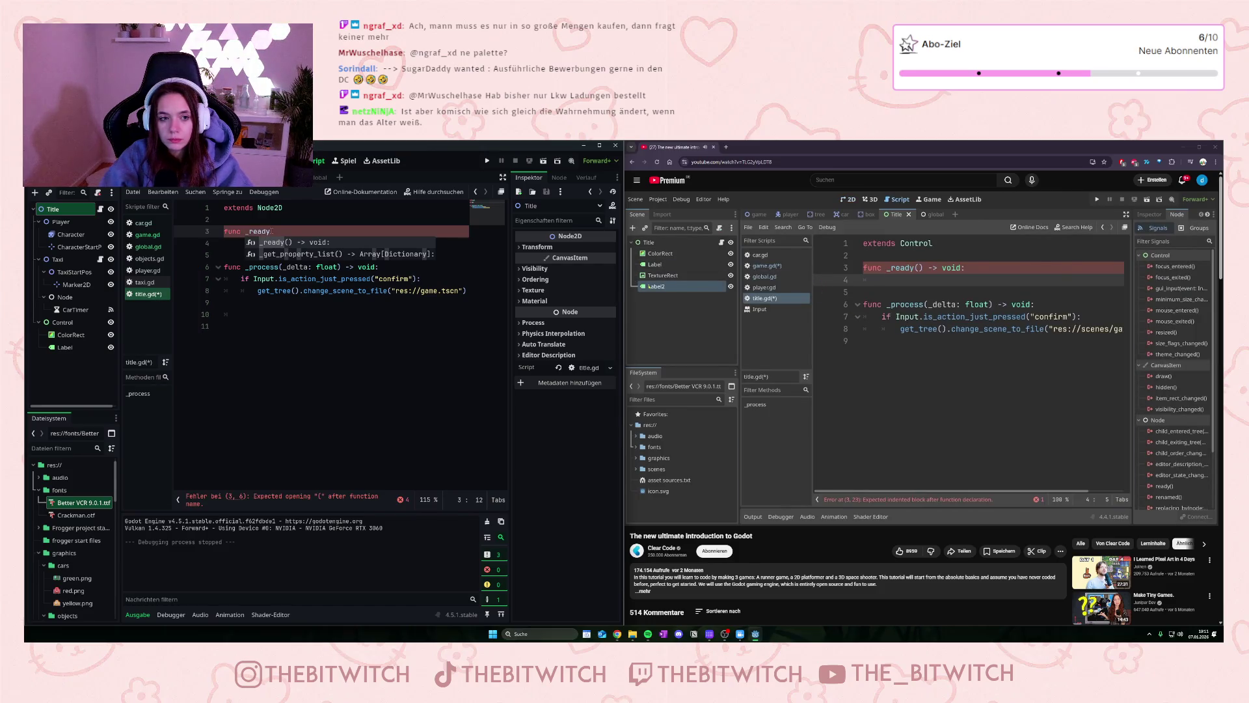
key(Return)
key(Return)
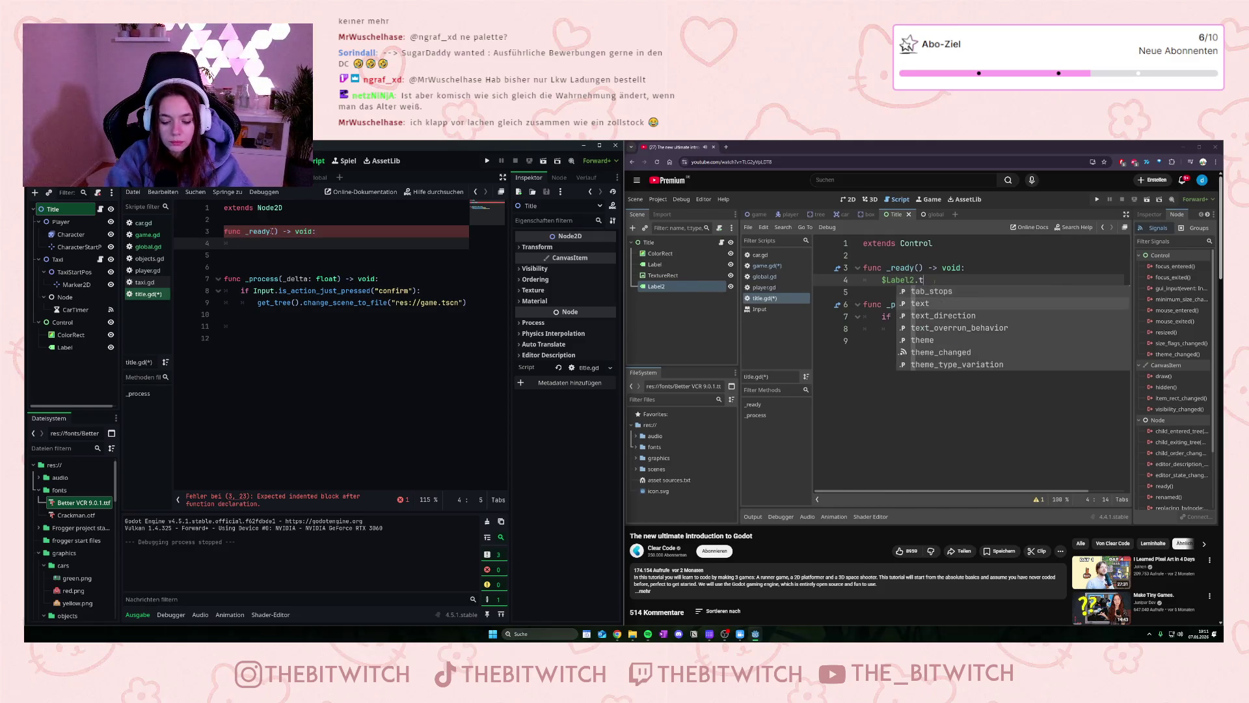
text($Label2.text)
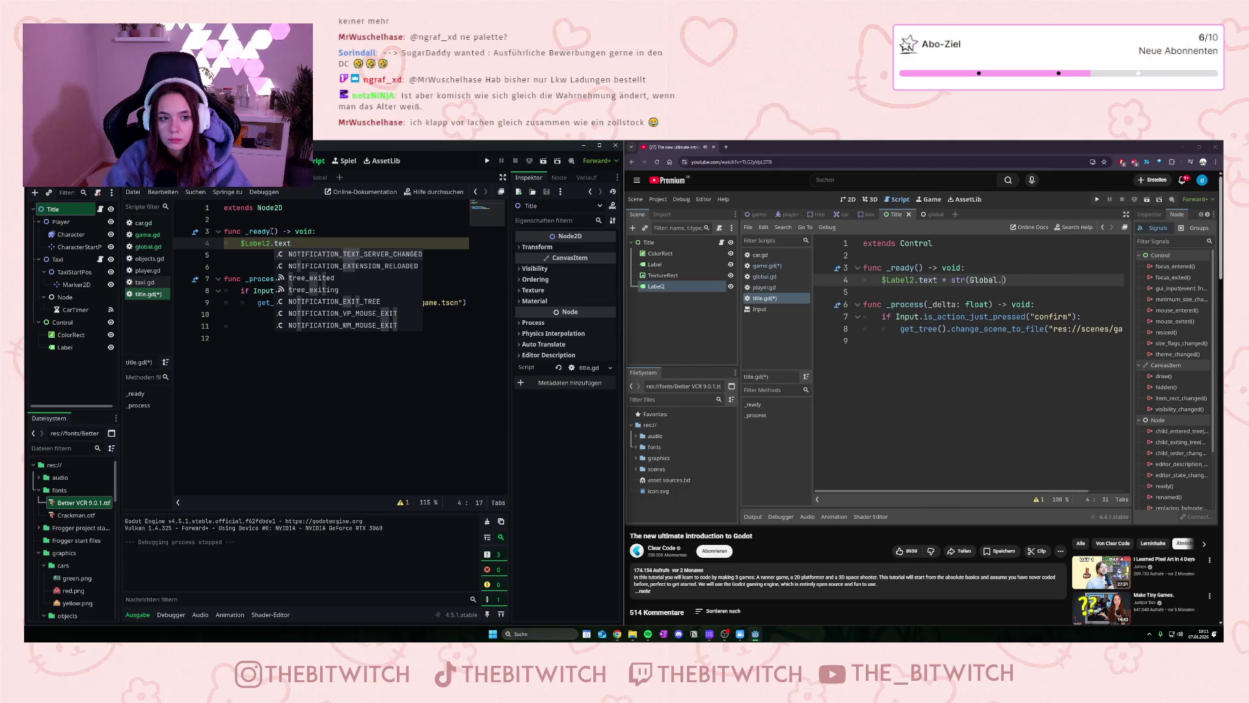
Step: Select the existing Label node and show the Title scene in the 2D view
click(920, 355)
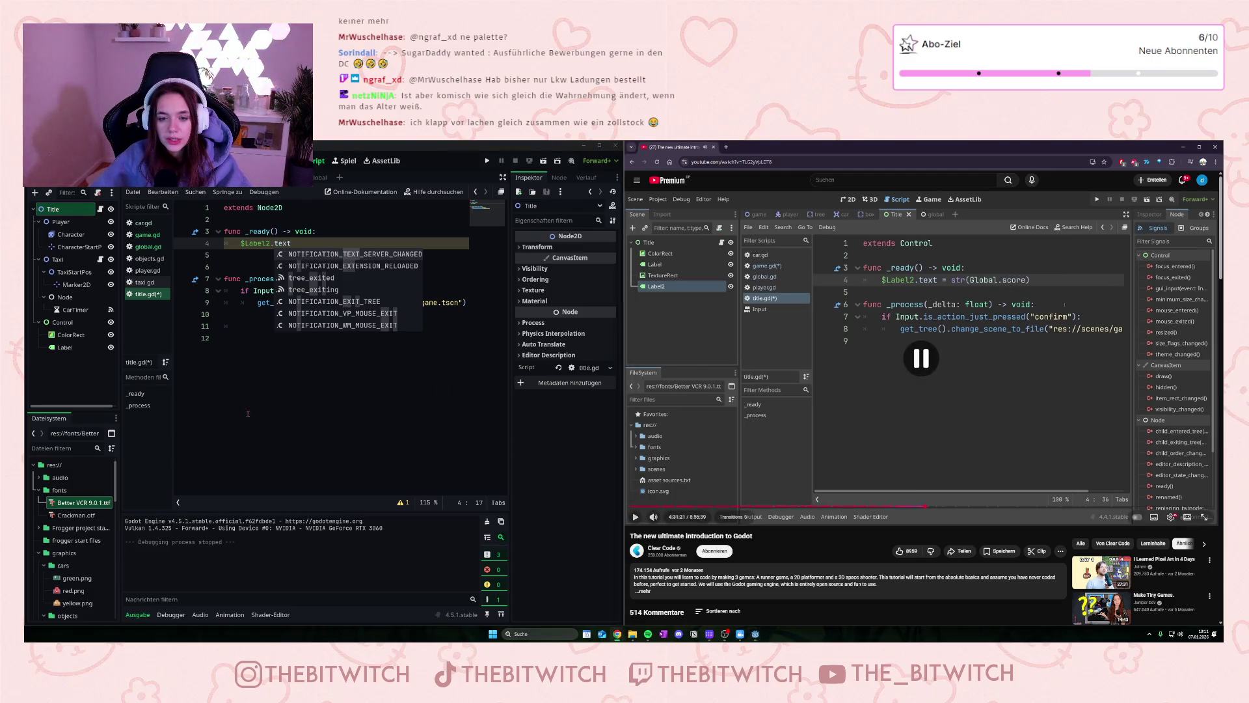
double_click(66, 347)
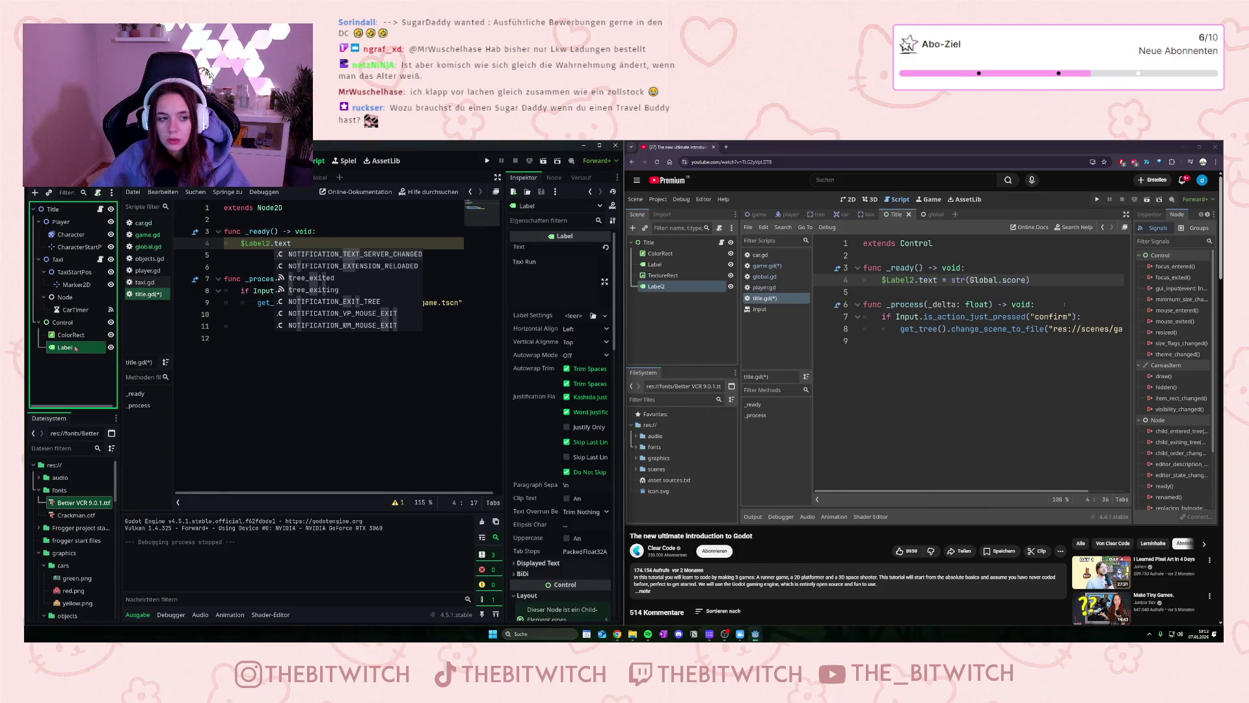
key(ctrl+F1)
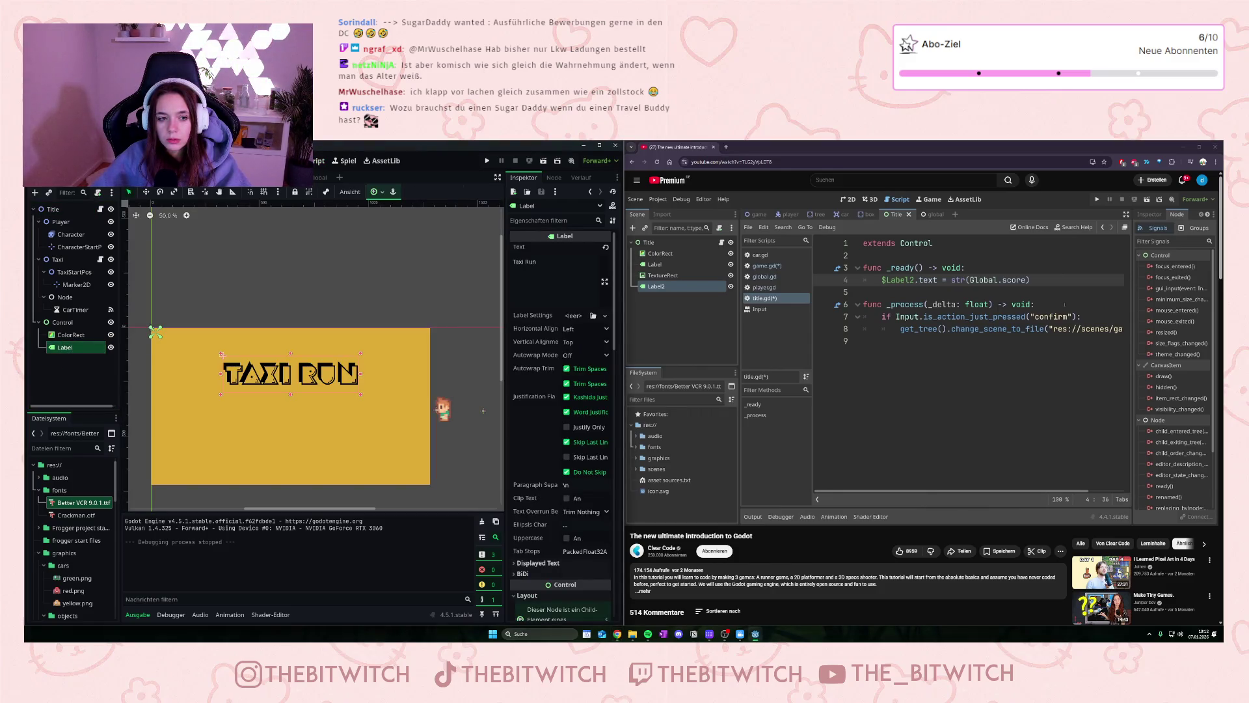
Step: Add a Label child (Label2) under the Control node and save the Title scene
click(62, 322)
right_click(62, 322)
click(112, 329)
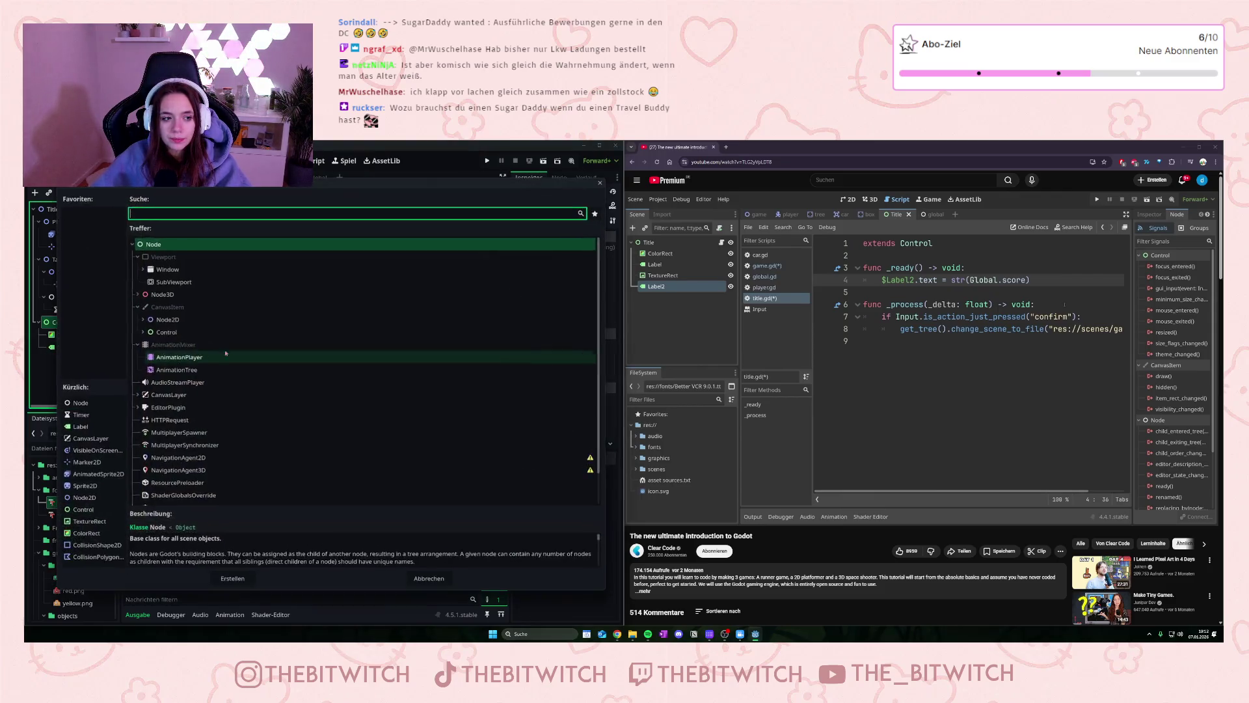
text(Lab)
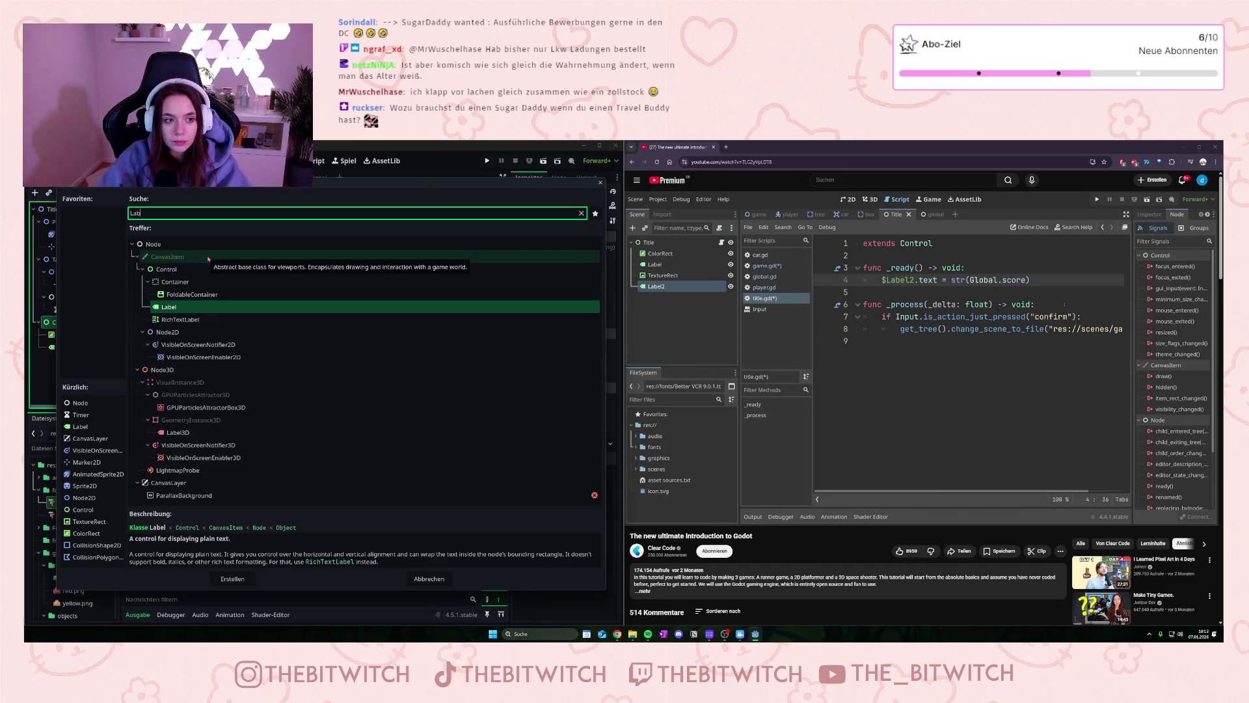
double_click(184, 304)
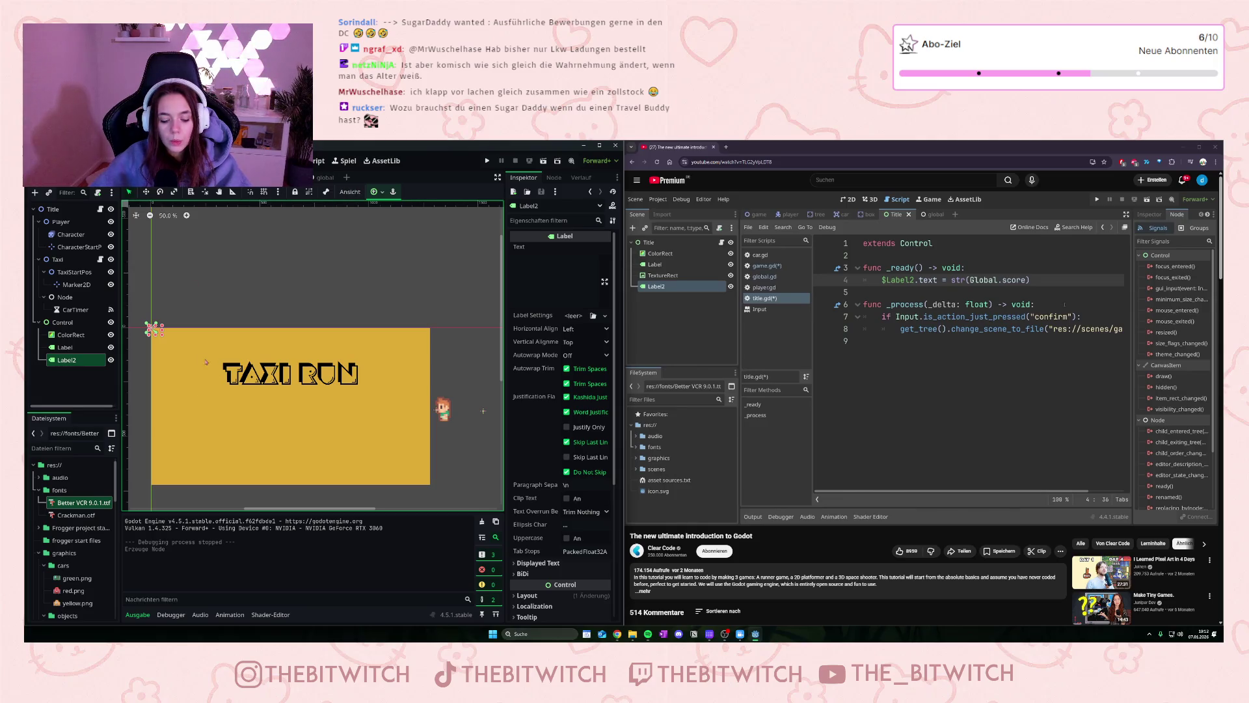
key(ctrl+s)
click(325, 177)
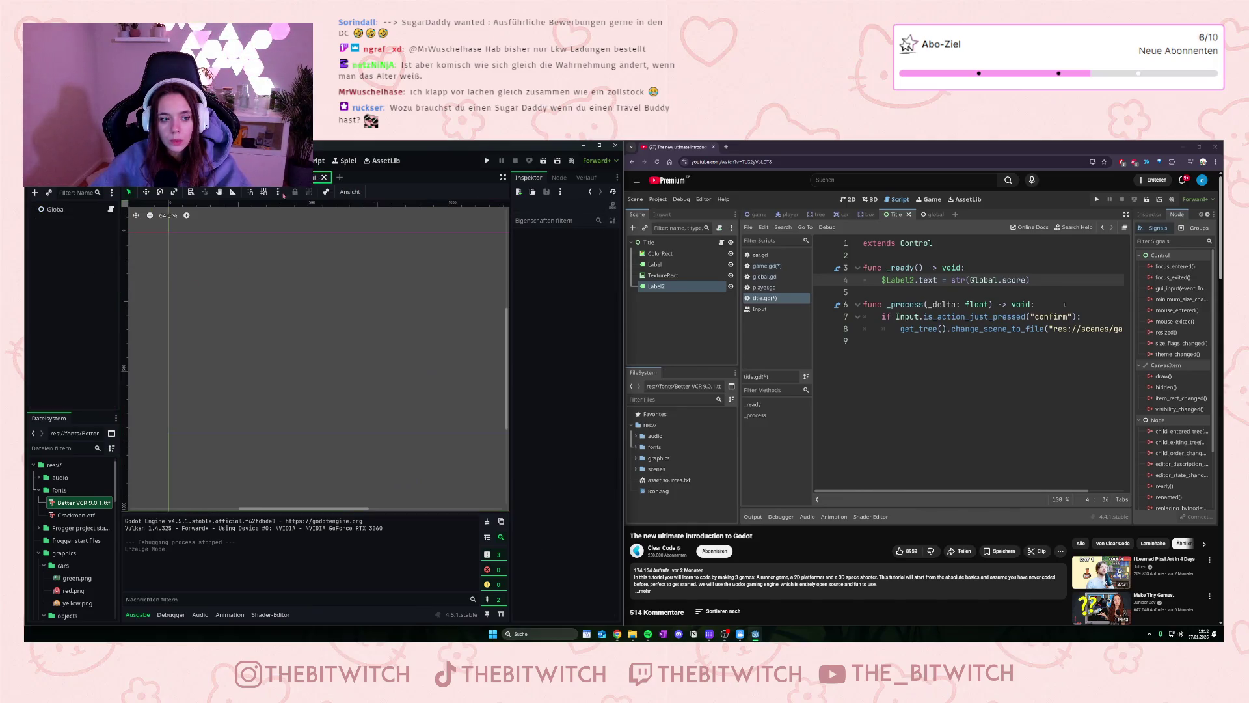
click(278, 177)
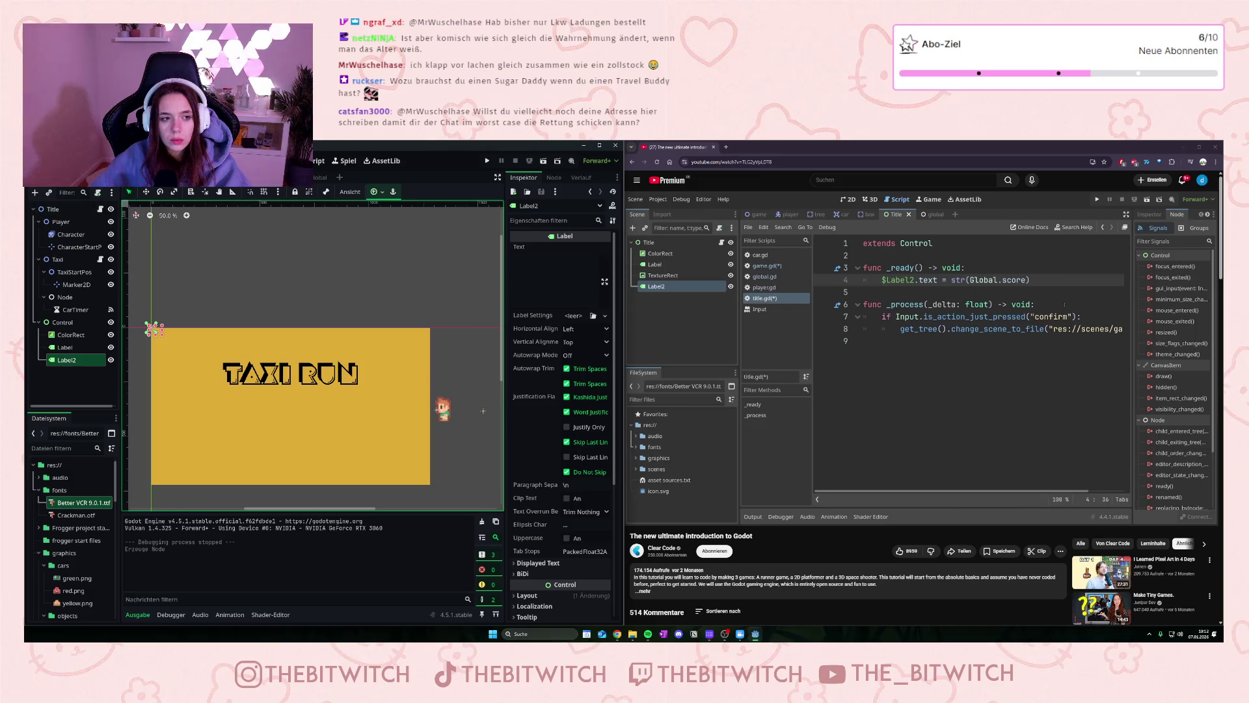
Step: Complete the _ready line as $Label2.text = str(Global.score) and save title.gd
click(101, 209)
click(313, 242)
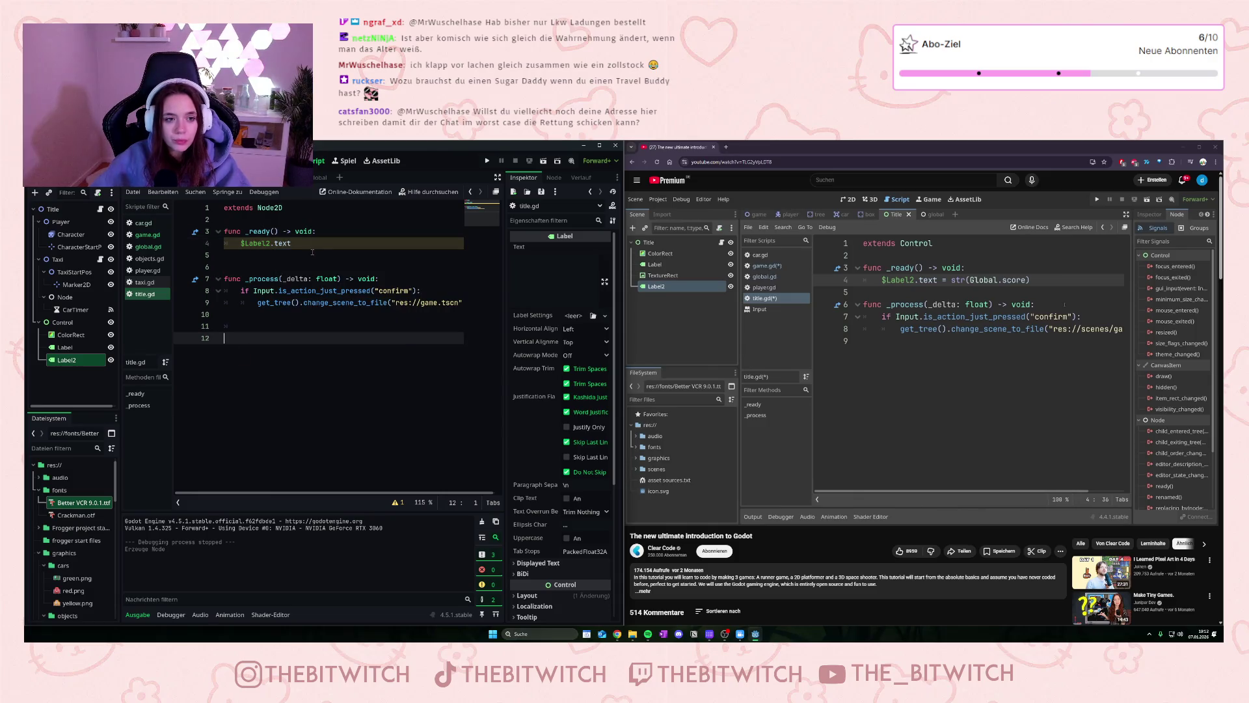
text( = str)
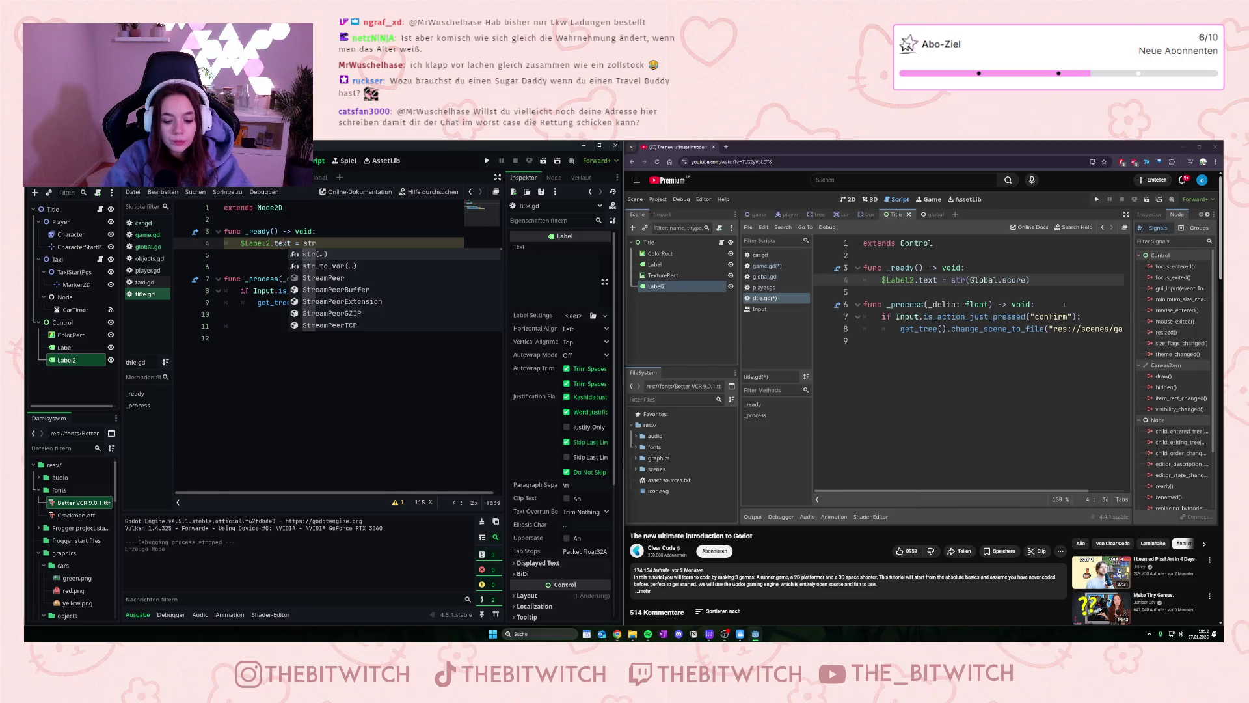
key(Return)
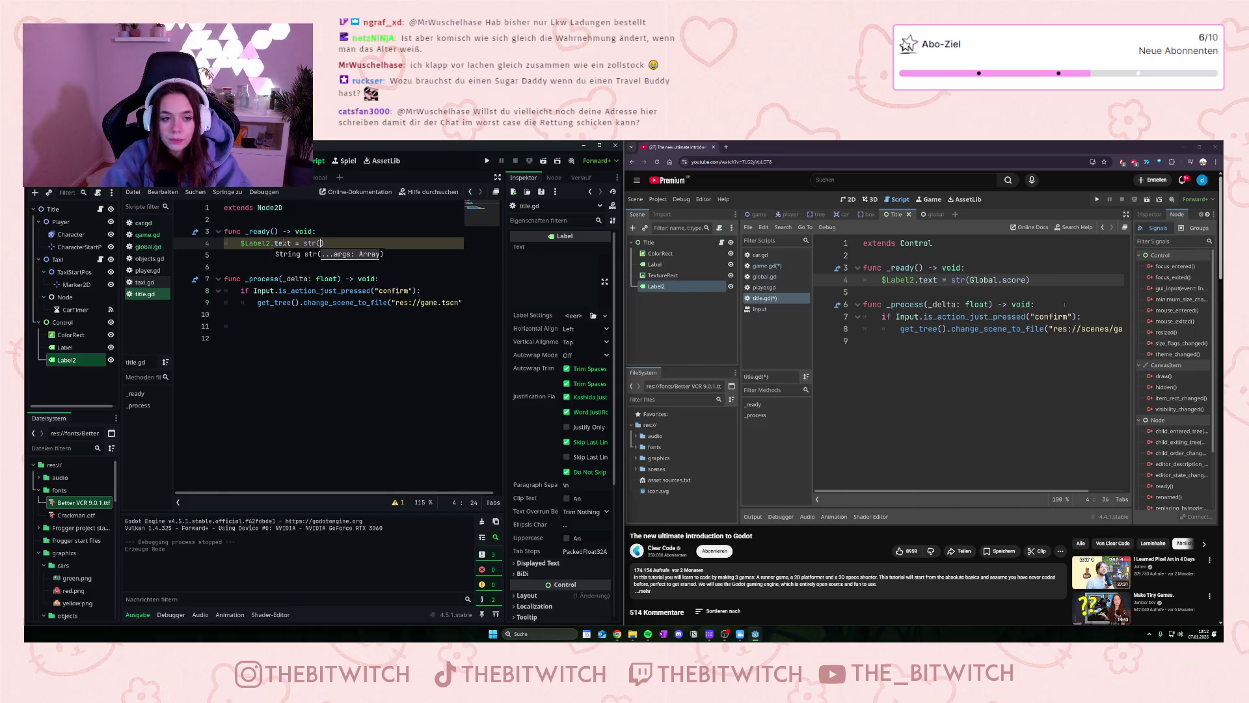
text(Glo)
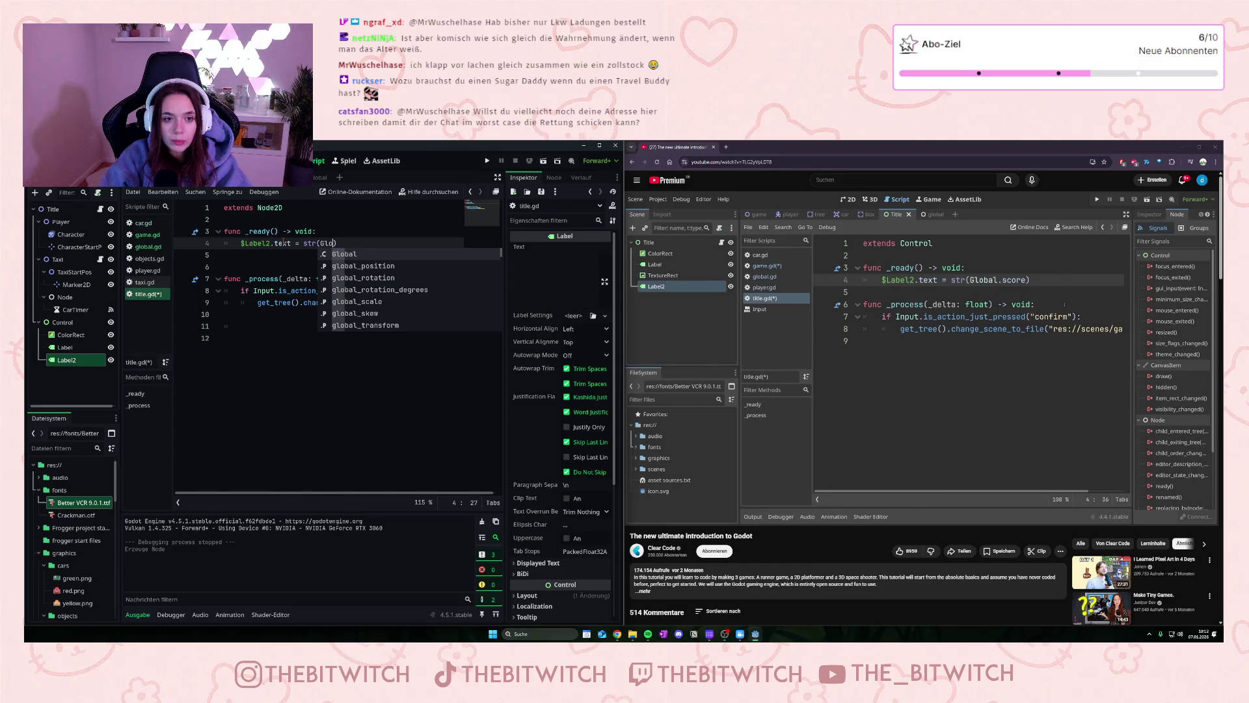
text(bal.sco)
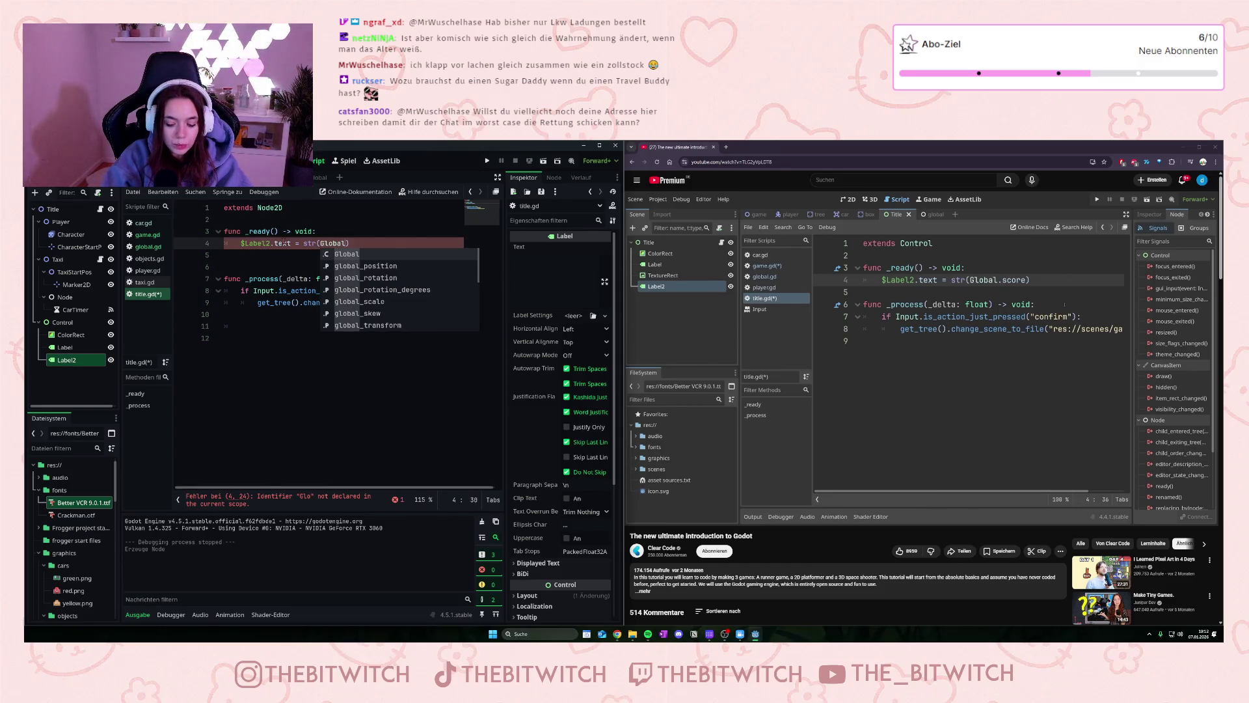
text(re)
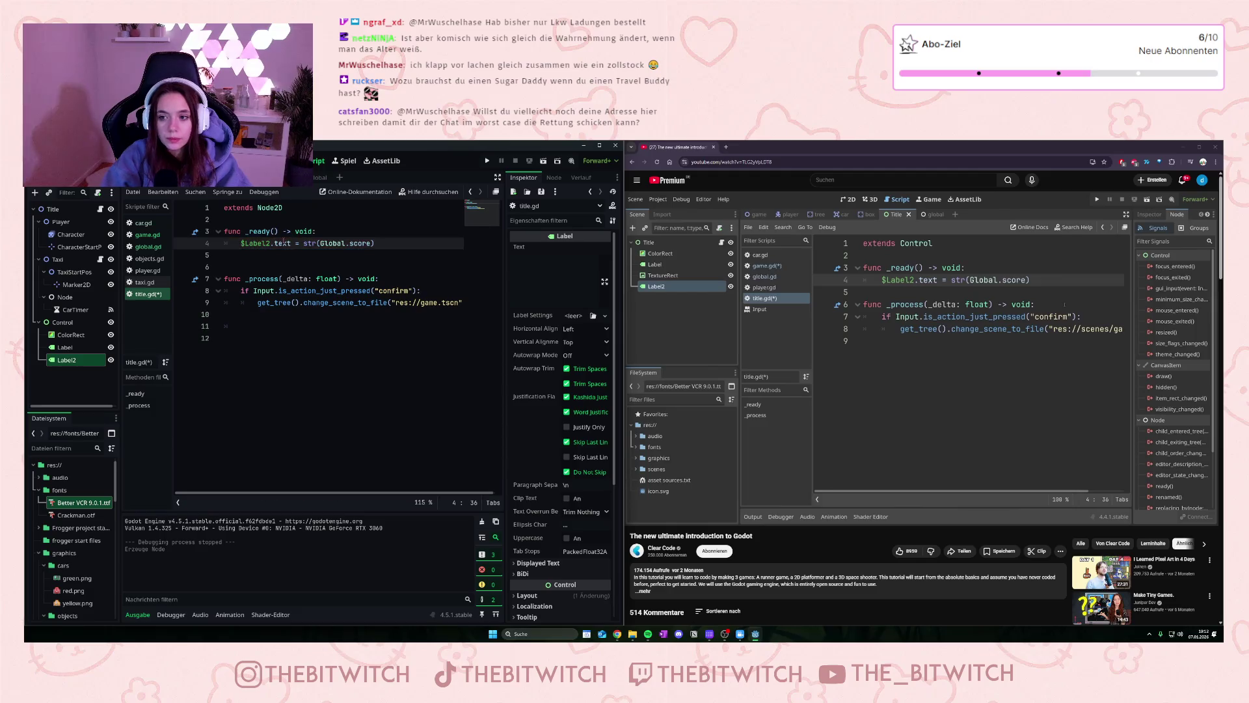
click(304, 314)
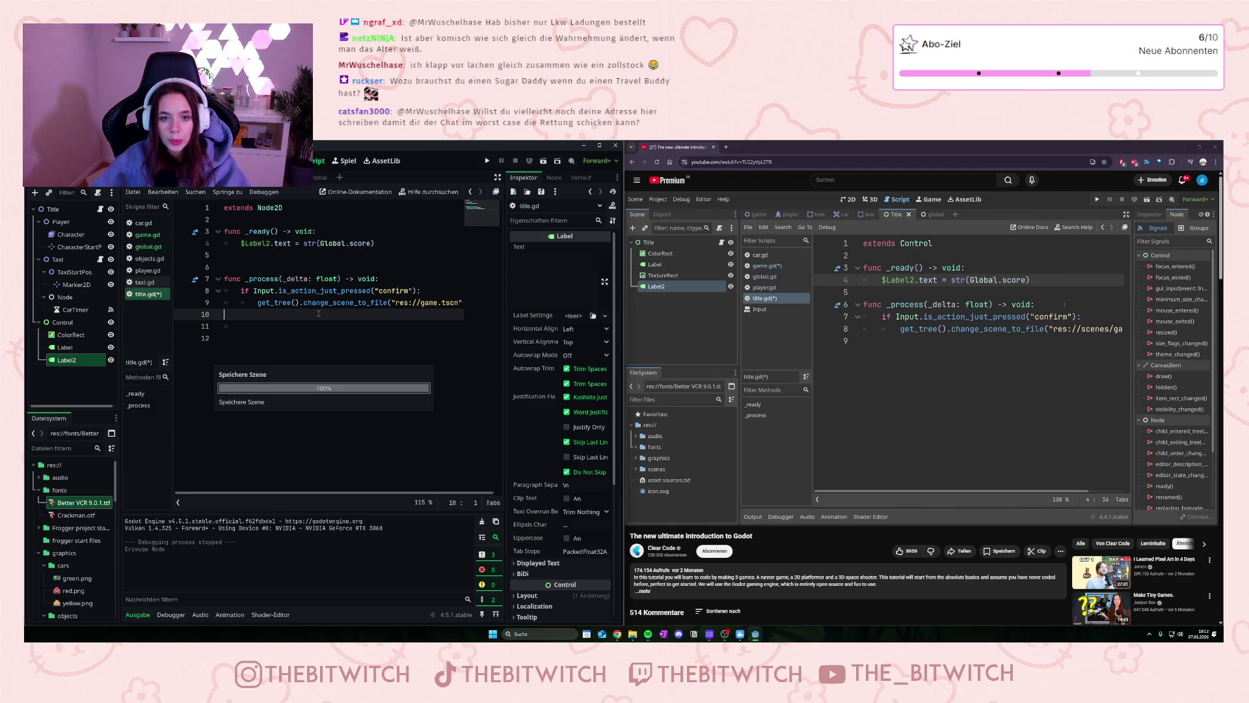
key(ctrl+s)
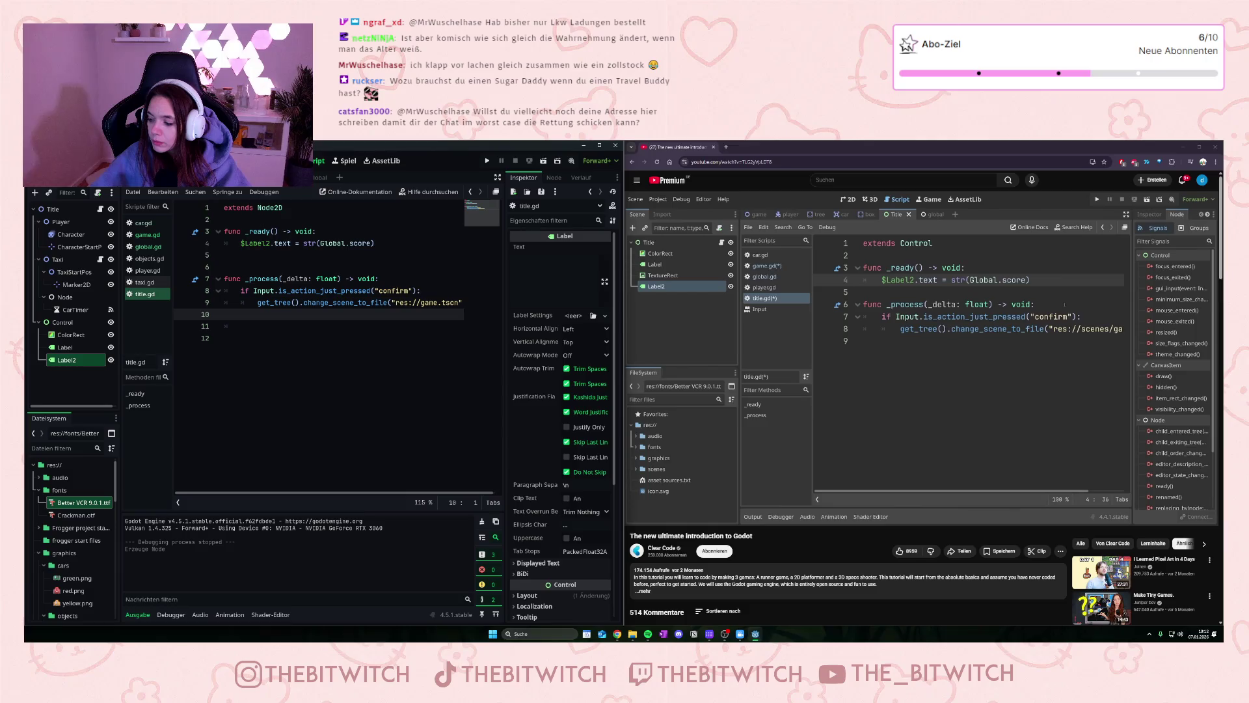
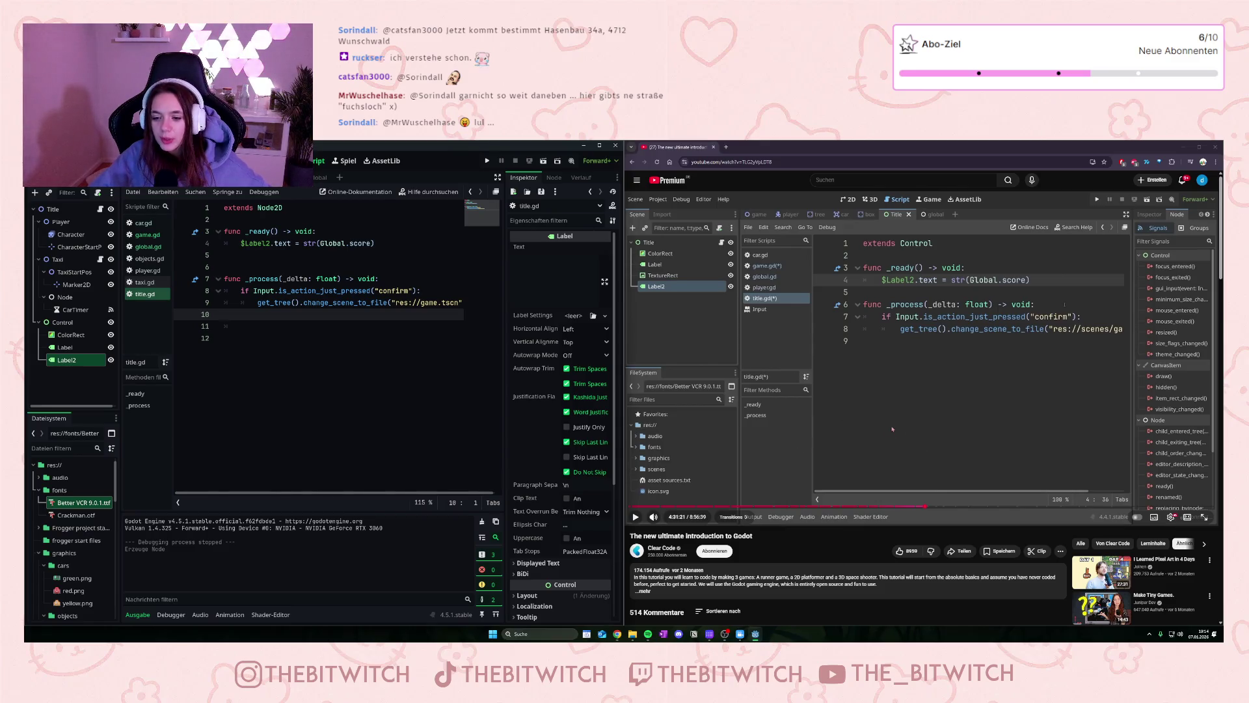
Step: Resume the side tutorial video and let it play until its game is running
click(923, 470)
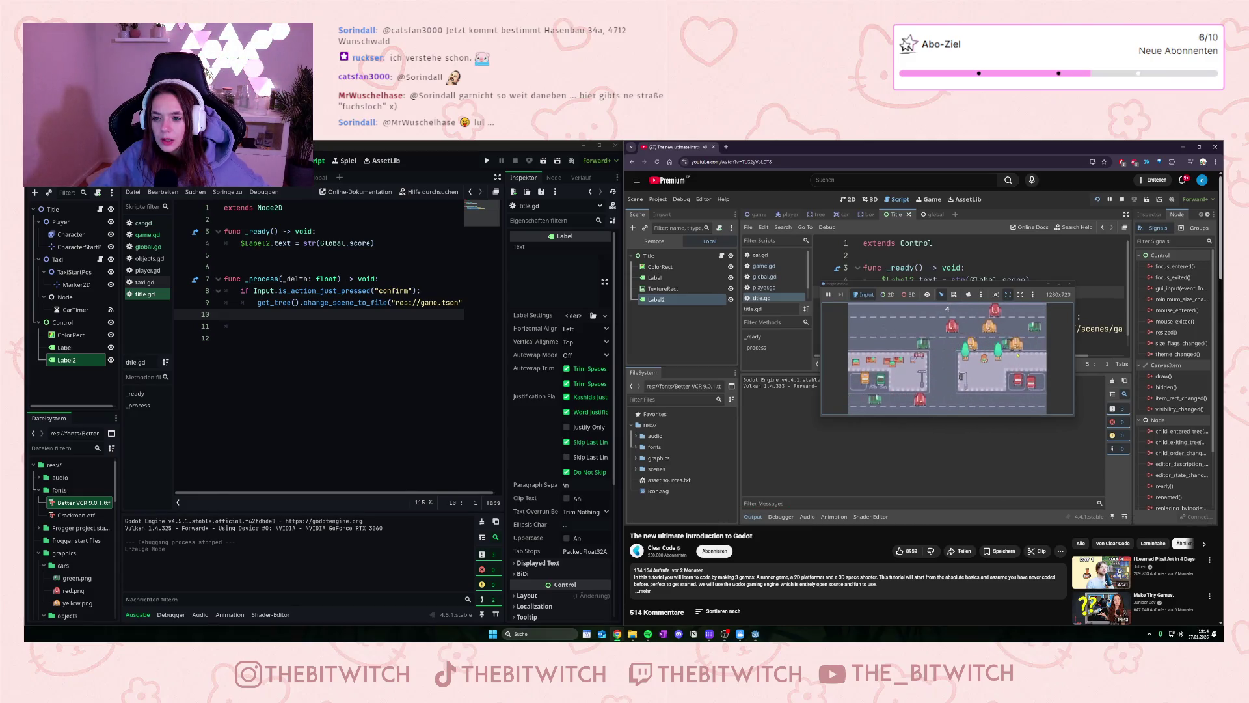
Step: Pause the tutorial, hop the player up and right through the lanes to score 16, then stop the test run
click(875, 458)
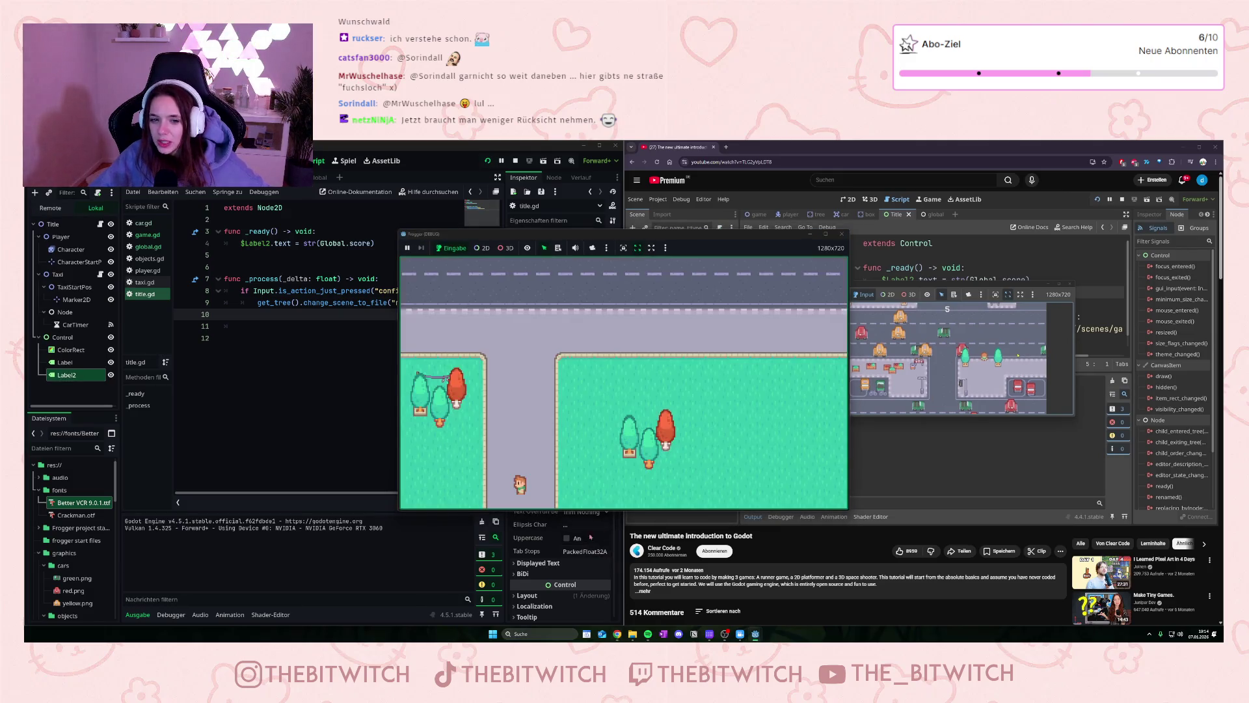
key(Up)
key(Right)
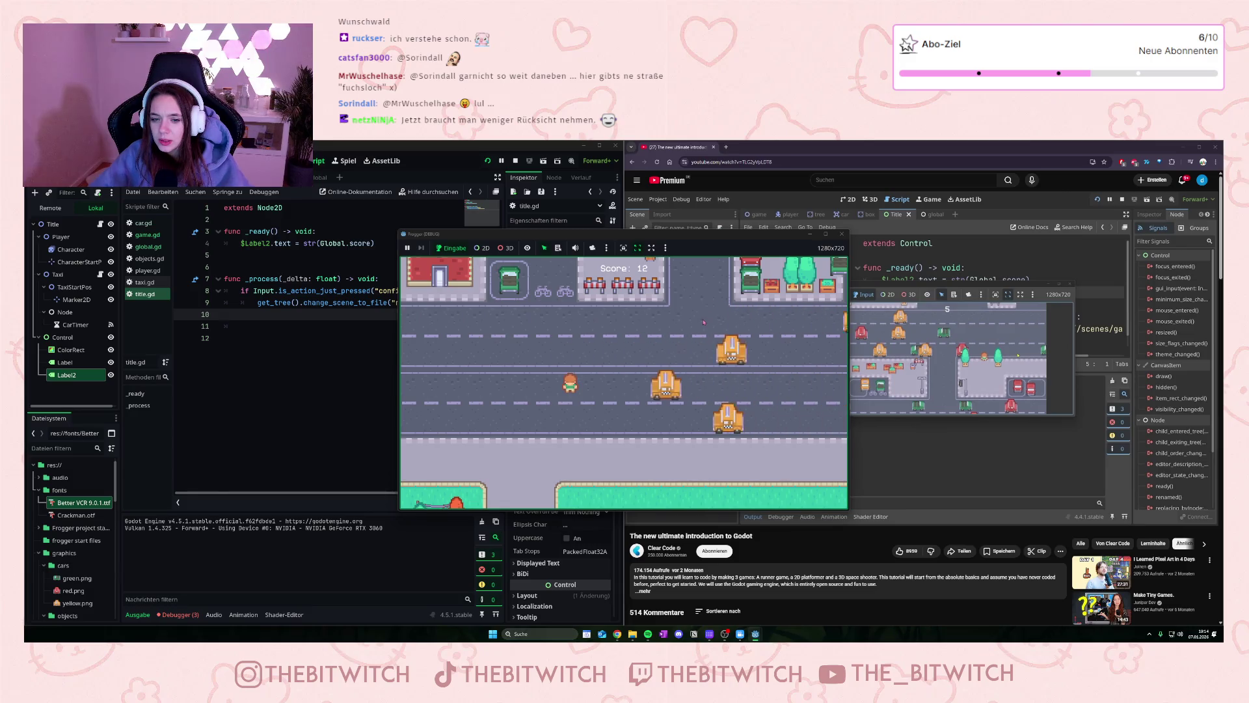
key(Up)
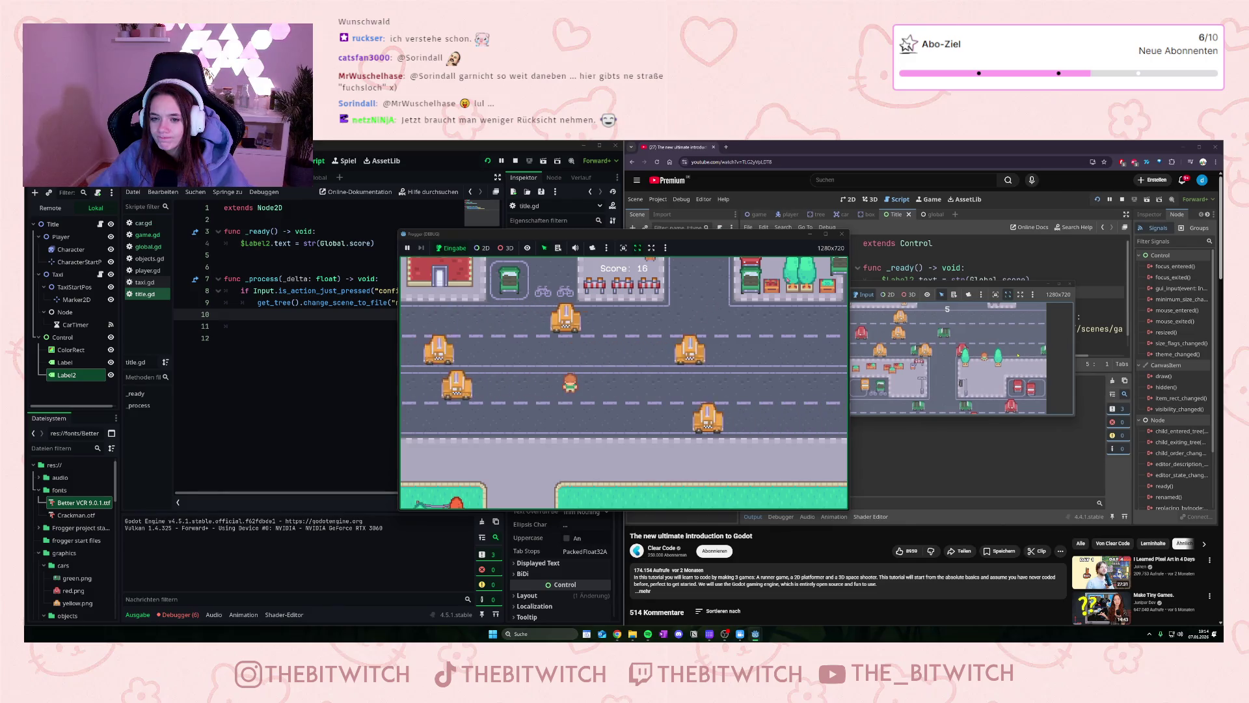
click(841, 234)
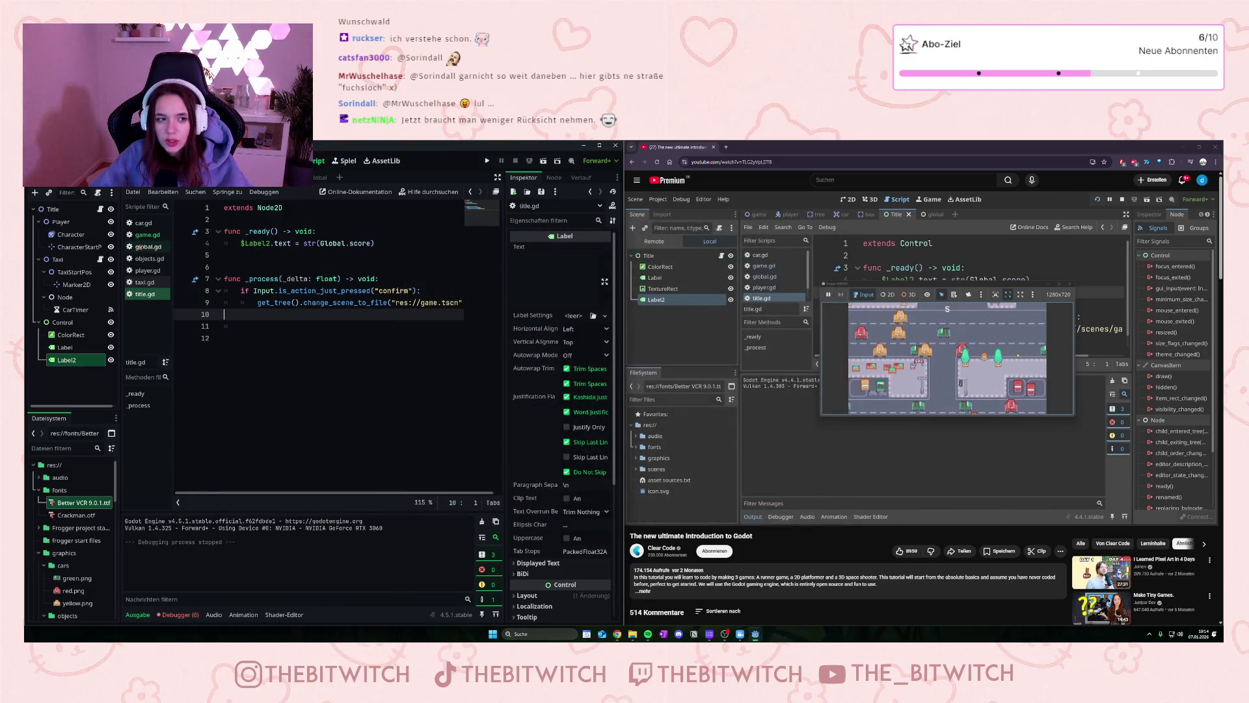
Step: Open game.gd to view its car-spawn timer, score counter and finish-area scene change
click(143, 236)
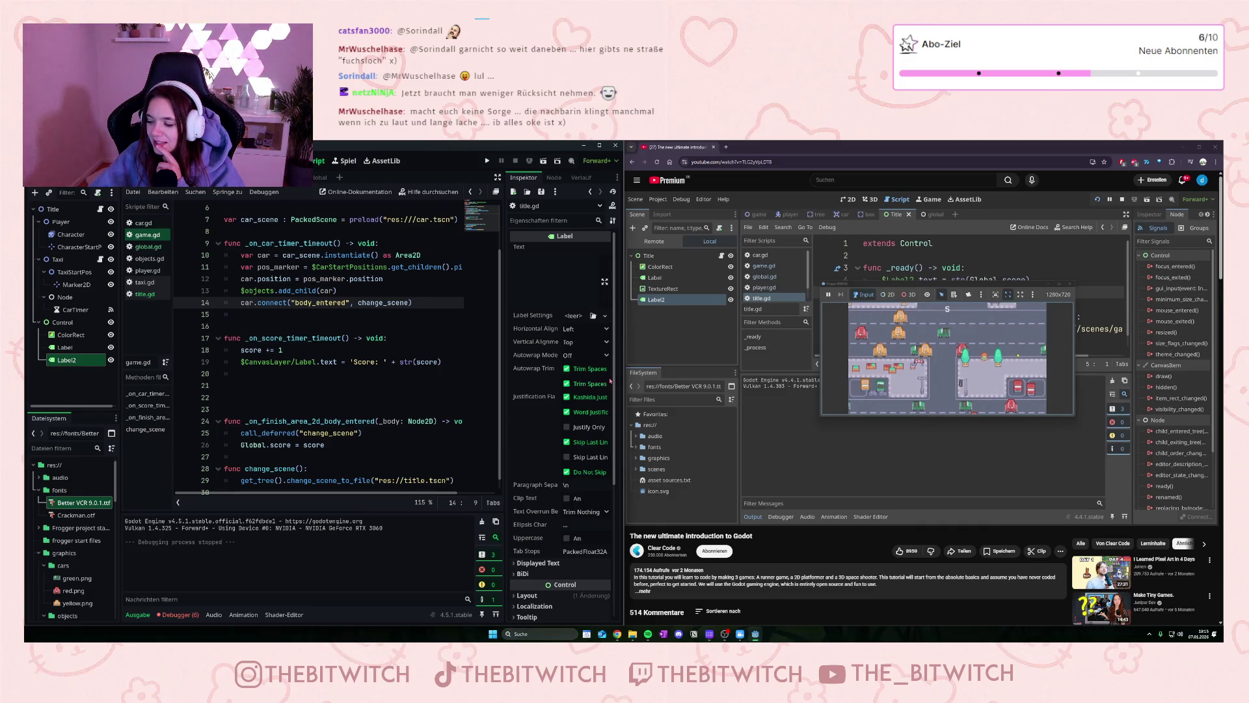
mouse_move(1131, 290)
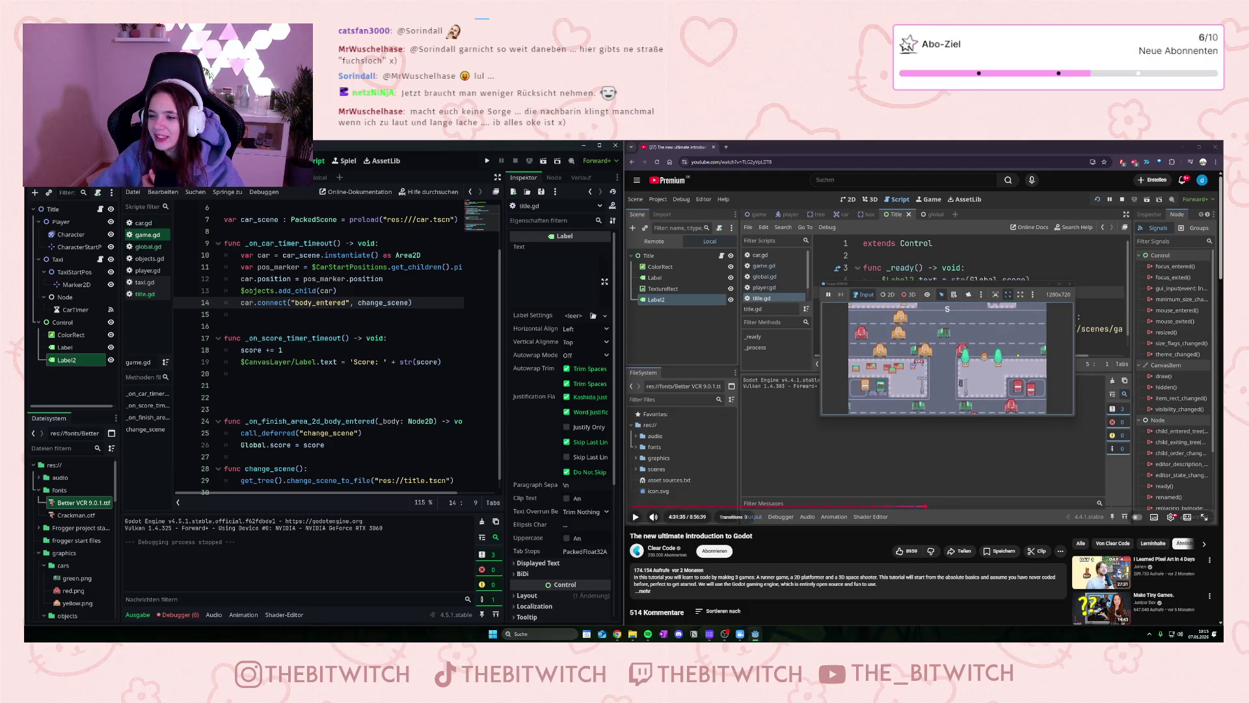